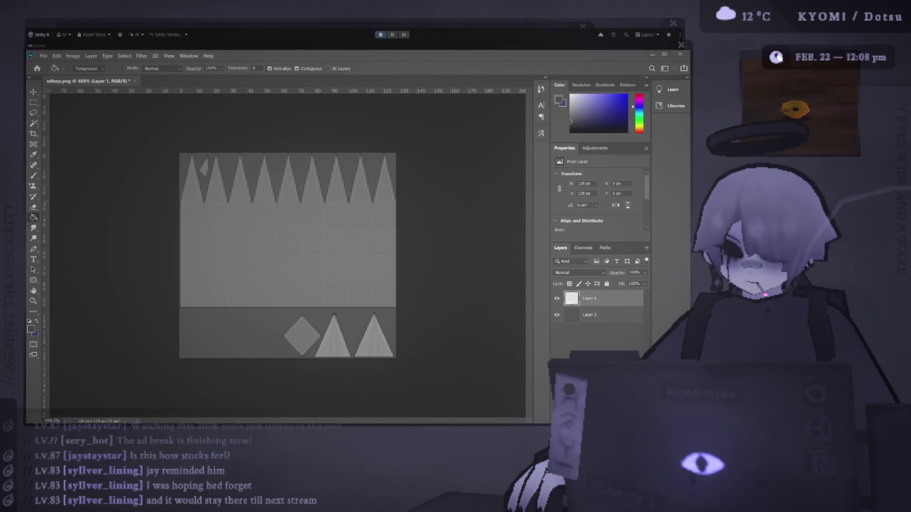
Bring the 256 px dexter_soft_noise_1_256.png noise document to the front in Photoshop
{"action": "left_click_drag", "start_coordinate": [628, 47], "coordinate": [621, 45]}
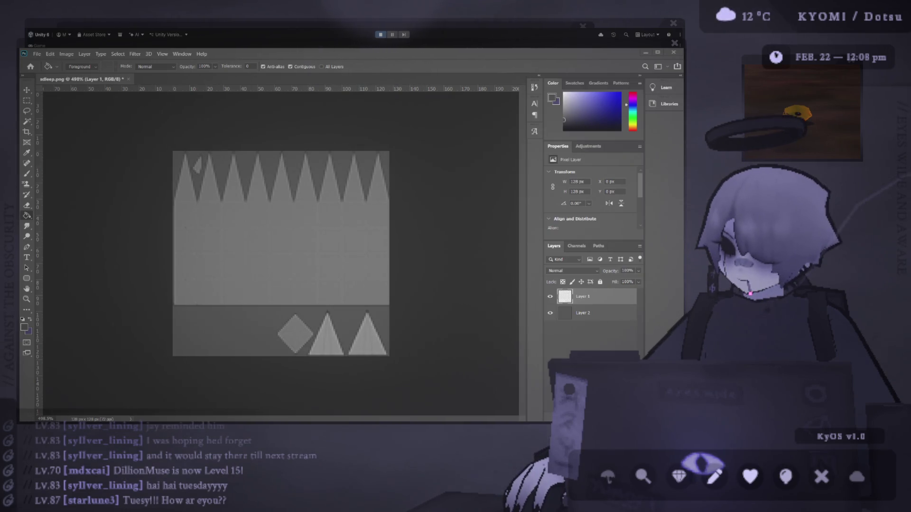
{"action": "scroll", "coordinate": [281, 254], "scroll_direction": "up", "scroll_amount": 1}
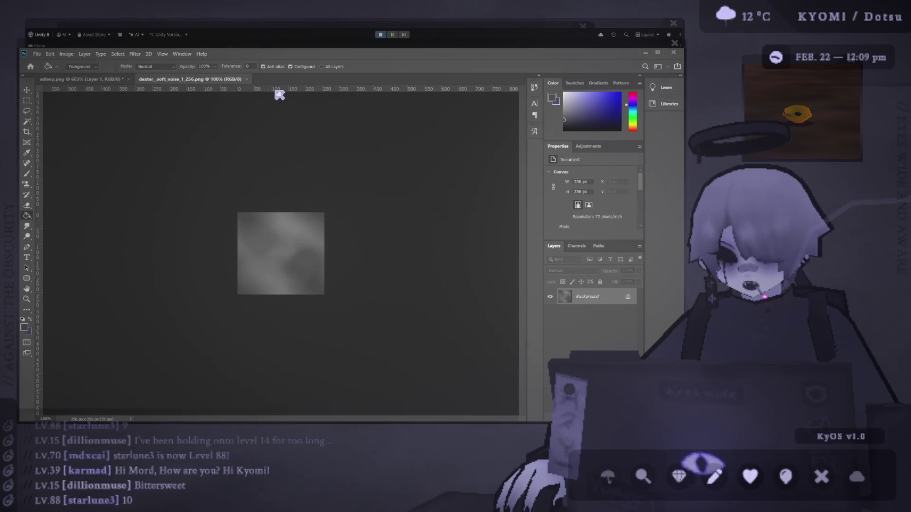
Copy the whole noise texture into sdleep.png and scale it down to 128 px
{"action": "key", "text": "ctrl+a"}
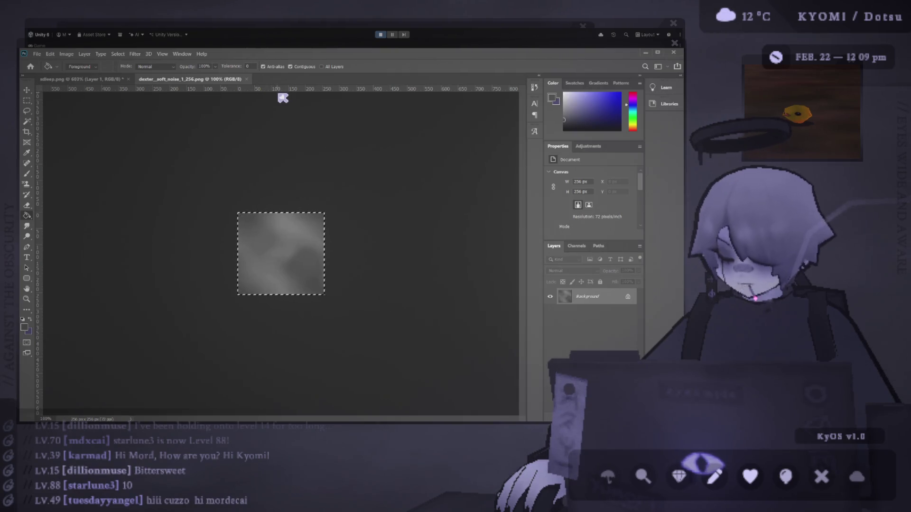
{"action": "mouse_move", "coordinate": [283, 98]}
{"action": "left_mouse_down"}
{"action": "mouse_move", "coordinate": [126, 92]}
{"action": "mouse_move", "coordinate": [98, 81]}
{"action": "mouse_move", "coordinate": [223, 116]}
{"action": "left_mouse_up"}
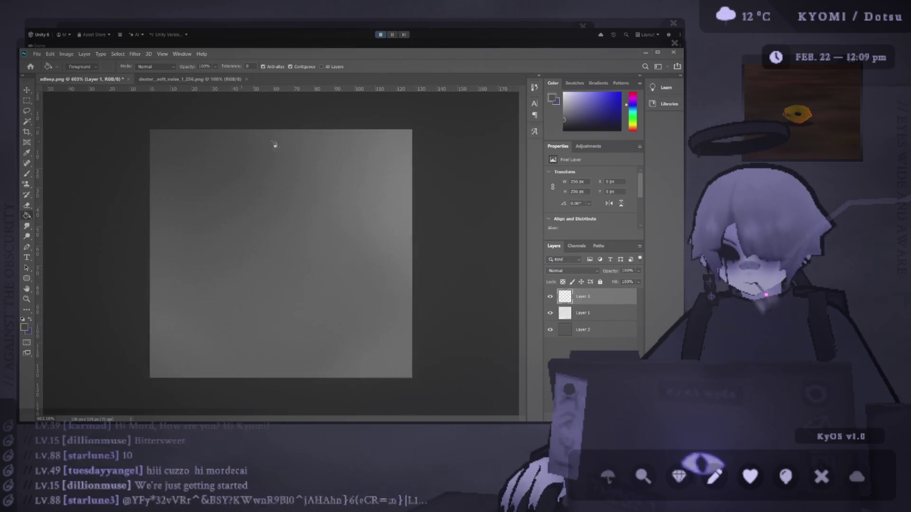
{"action": "key", "text": "ctrl+t"}
{"action": "scroll", "coordinate": [355, 311], "scroll_direction": "down", "scroll_amount": 5}
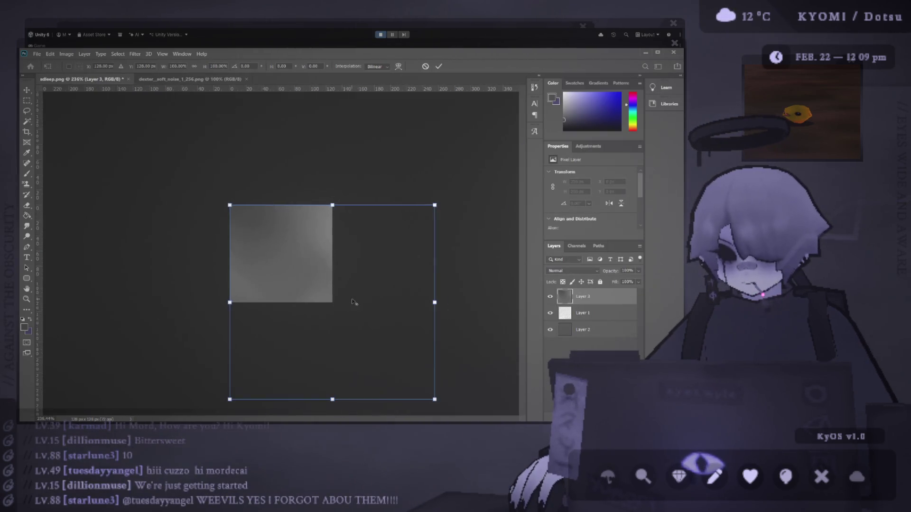
{"action": "mouse_move", "coordinate": [376, 352]}
{"action": "left_mouse_down"}
{"action": "mouse_move", "coordinate": [346, 335]}
{"action": "mouse_move", "coordinate": [313, 283]}
{"action": "left_mouse_up"}
{"action": "left_click", "coordinate": [439, 67]}
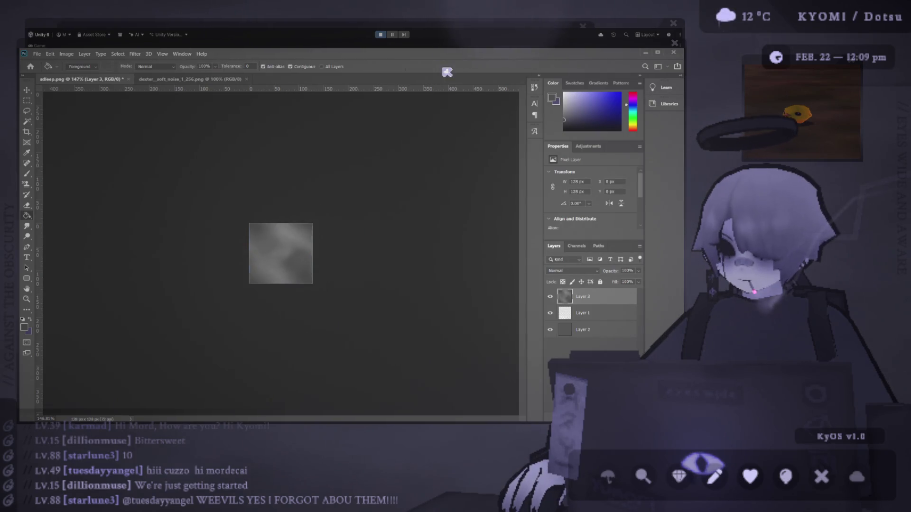
{"action": "key", "text": "ctrl+0"}
Move the Layer 1 spike artwork above the Layer 3 noise
{"action": "key", "text": "g"}
{"action": "scroll", "coordinate": [263, 229], "scroll_direction": "up", "scroll_amount": 3}
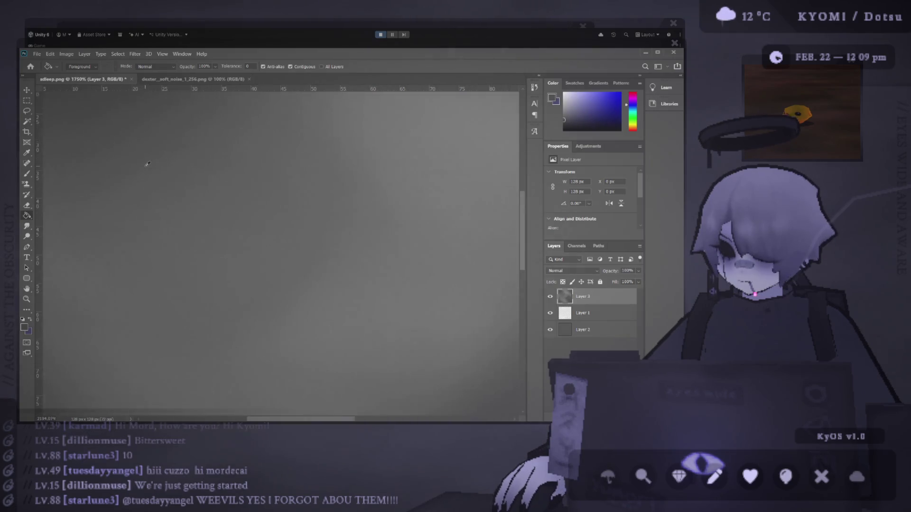
{"action": "scroll", "coordinate": [187, 214], "scroll_direction": "down", "scroll_amount": 4}
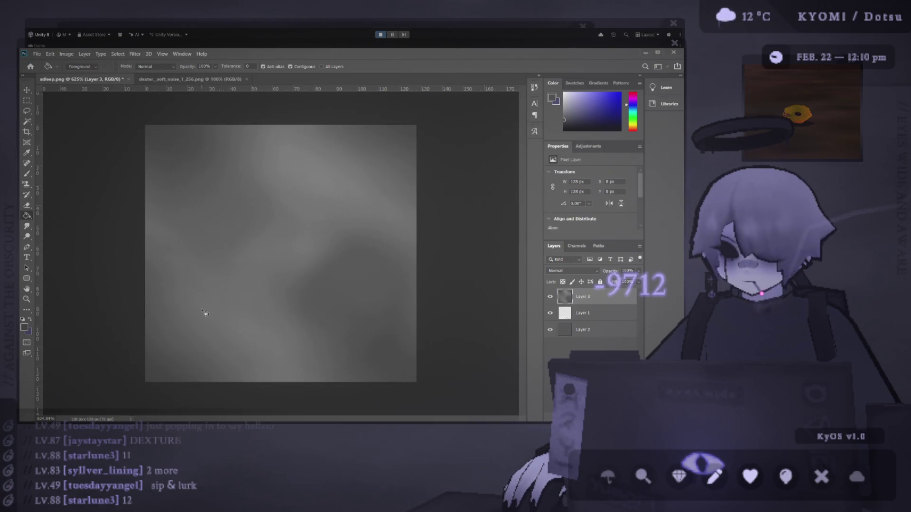
{"action": "scroll", "coordinate": [248, 258], "scroll_direction": "down", "scroll_amount": 3}
{"action": "scroll", "coordinate": [272, 257], "scroll_direction": "up", "scroll_amount": 2}
{"action": "scroll", "coordinate": [272, 257], "scroll_direction": "up", "scroll_amount": 1}
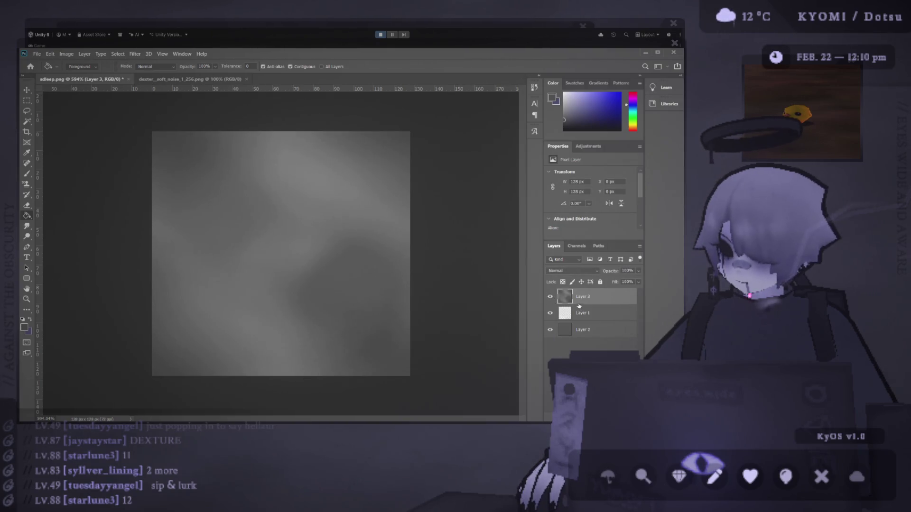
{"action": "left_click_drag", "start_coordinate": [579, 311], "coordinate": [579, 292]}
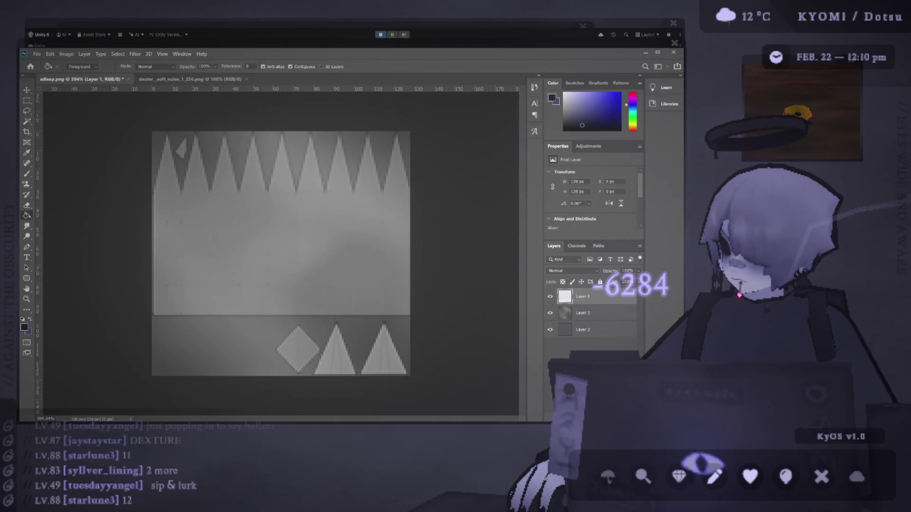
Add a new empty Layer 4 and bucket-fill it with a dark blue
{"action": "left_click", "coordinate": [584, 120]}
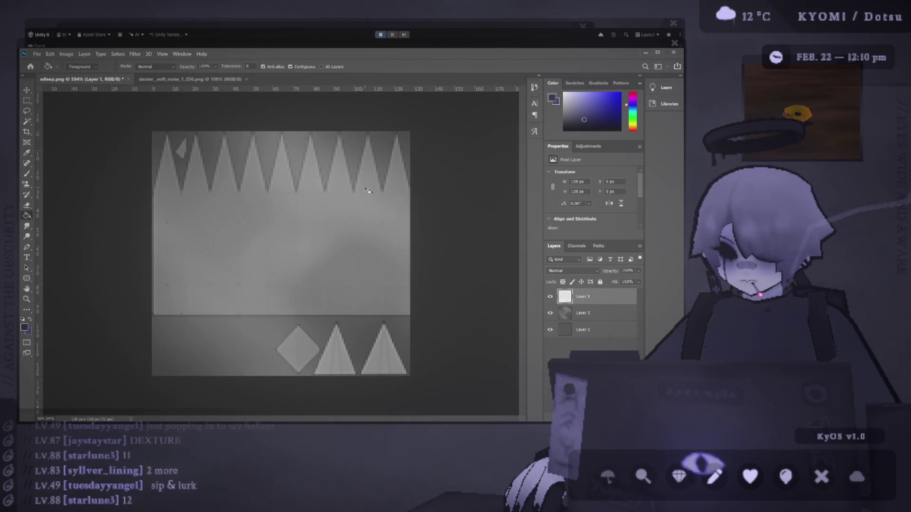
{"action": "key", "text": "ctrl+shift+alt+n"}
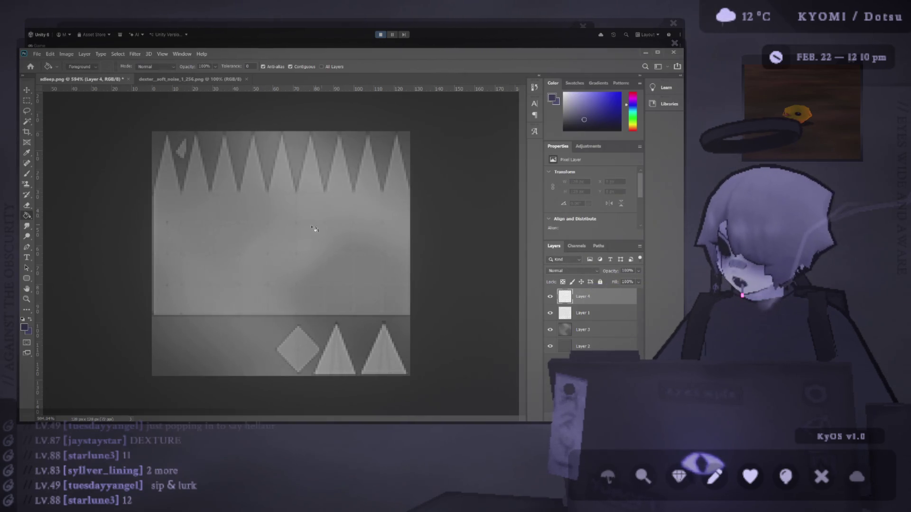
{"action": "left_click", "coordinate": [309, 244]}
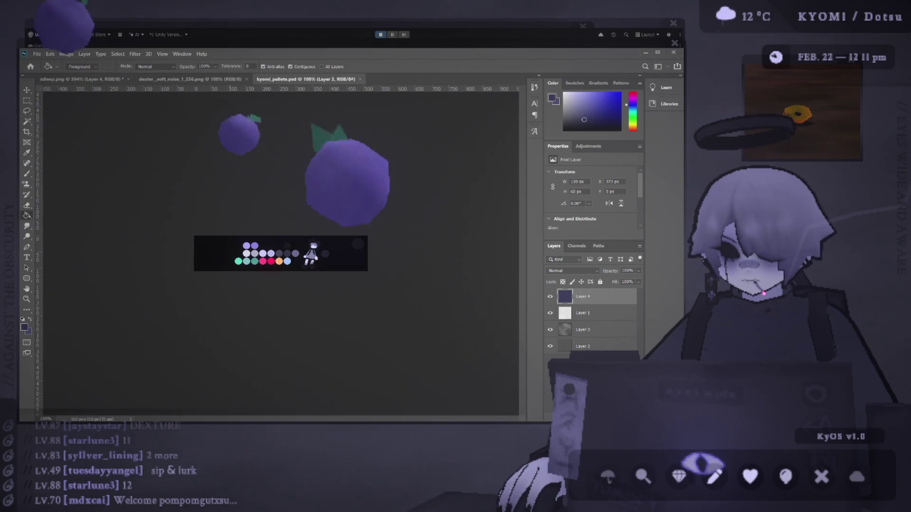
{"action": "scroll", "coordinate": [284, 210], "scroll_direction": "up", "scroll_amount": 5}
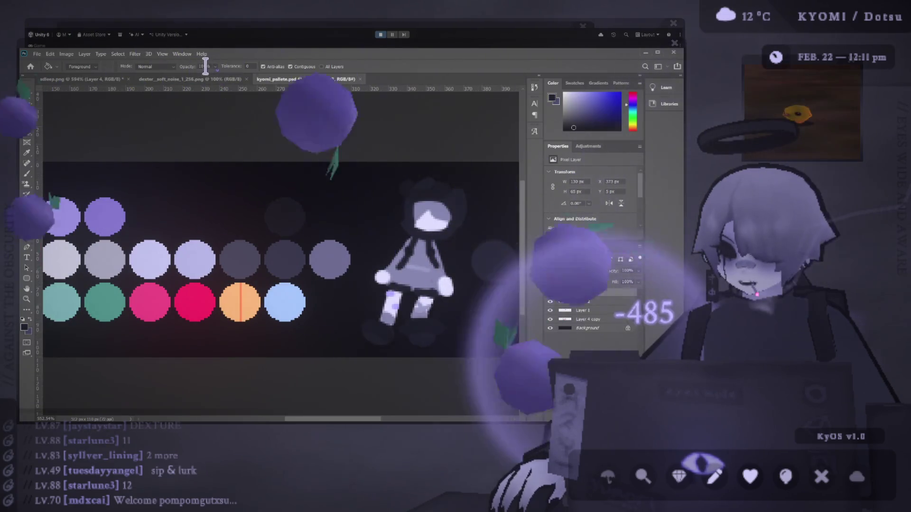
Refill Layer 4 with a near-black colour sampled from kyomi_pallete.psd
{"action": "left_click", "coordinate": [180, 79]}
{"action": "left_click", "coordinate": [95, 79]}
{"action": "left_click", "coordinate": [168, 80]}
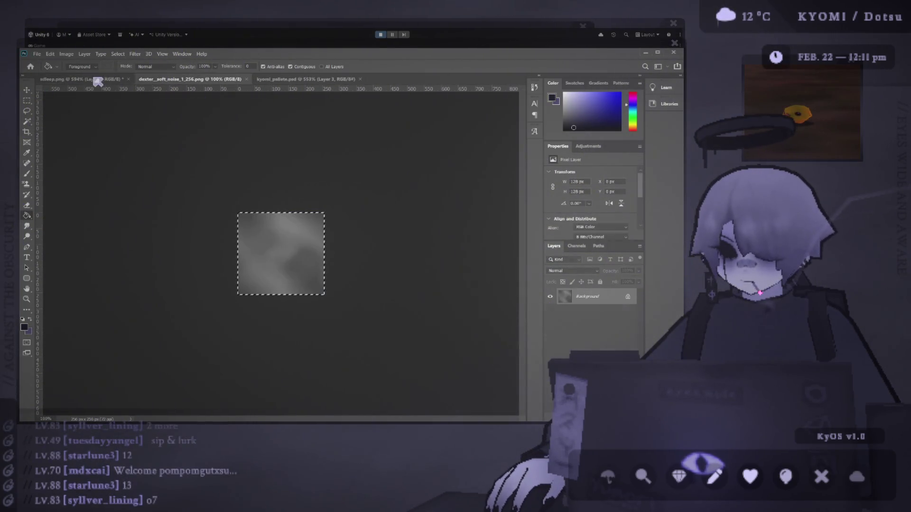
{"action": "left_click", "coordinate": [95, 79]}
{"action": "left_click", "coordinate": [290, 221]}
Set Layer 4's blend mode to Hard Light after briefly trying Soft Light
{"action": "left_click", "coordinate": [576, 271]}
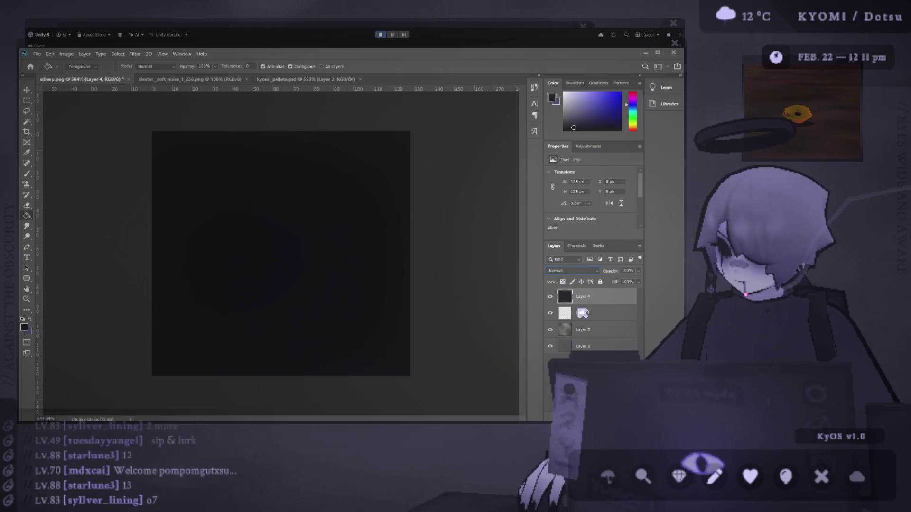
{"action": "left_click", "coordinate": [583, 347]}
{"action": "key", "text": "Up"}
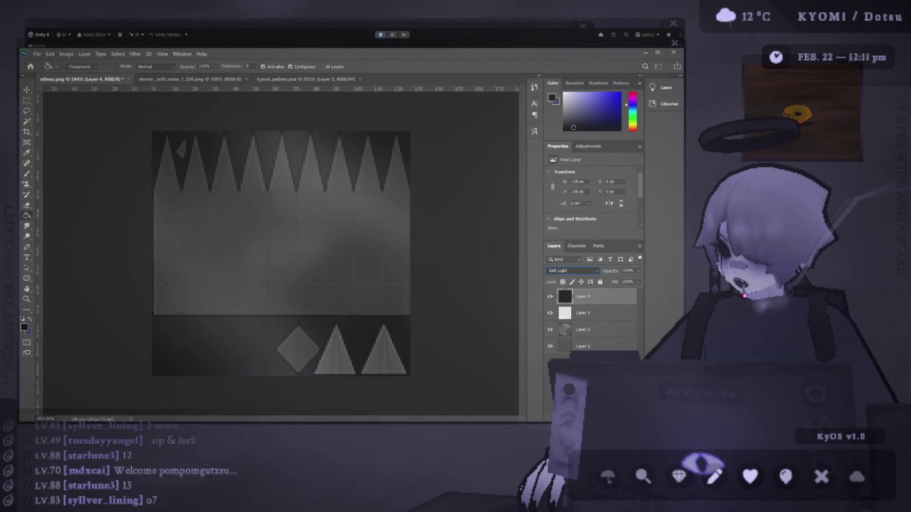
{"action": "key", "text": "Down"}
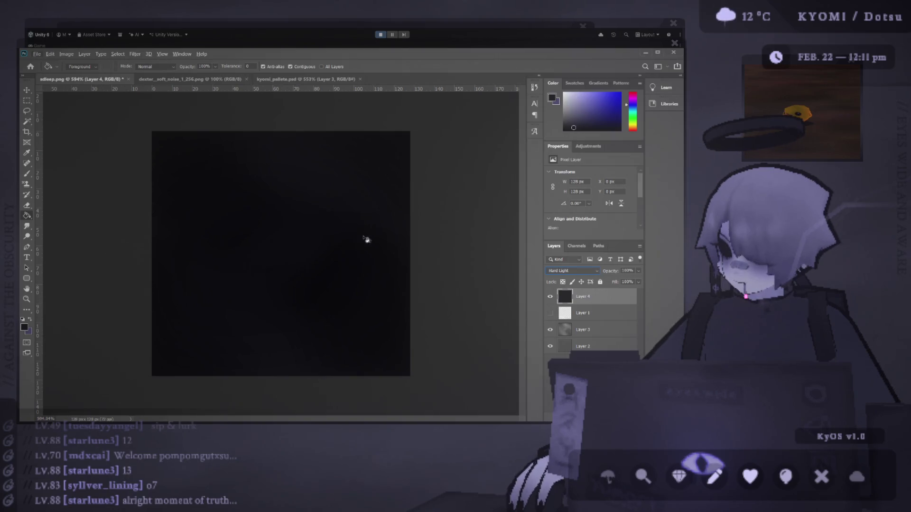
Hide Layer 1's spike artwork
{"action": "scroll", "coordinate": [332, 259], "scroll_direction": "up", "scroll_amount": 5}
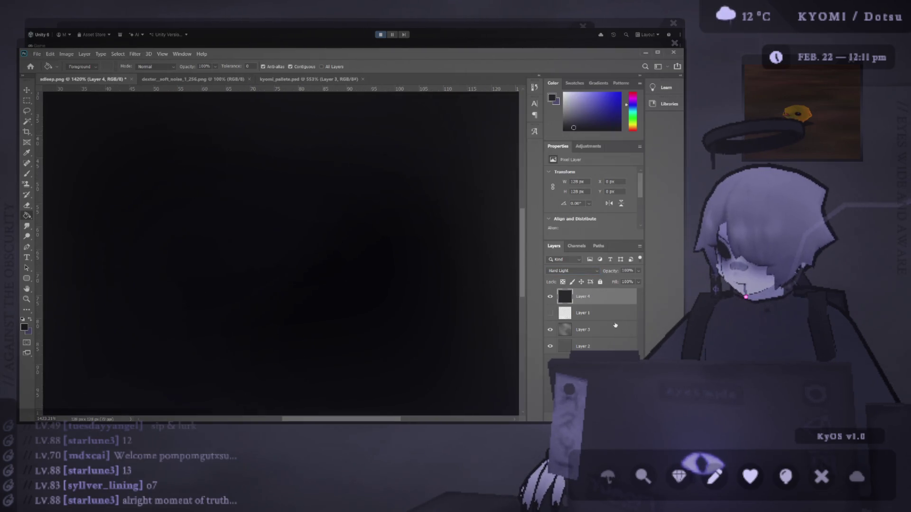
{"action": "left_click", "coordinate": [550, 313]}
{"action": "scroll", "coordinate": [322, 285], "scroll_direction": "down", "scroll_amount": 5}
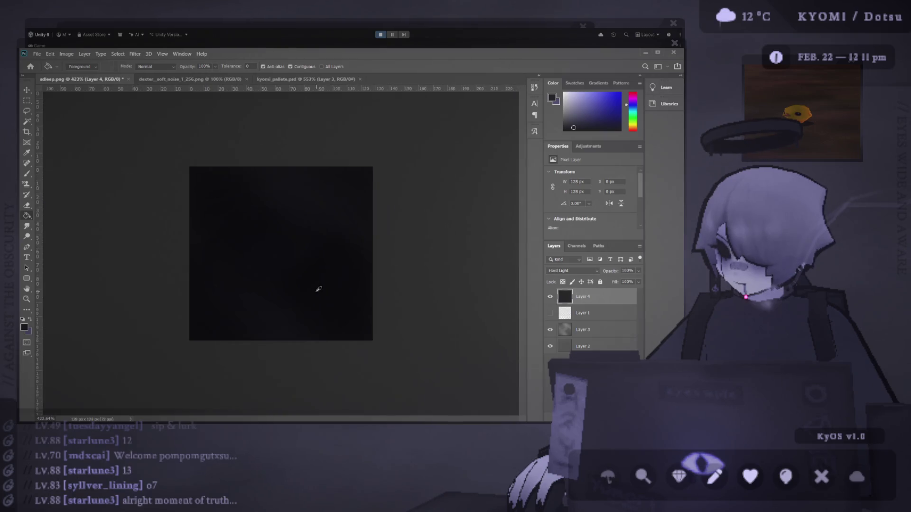
{"action": "scroll", "coordinate": [250, 315], "scroll_direction": "up", "scroll_amount": 3}
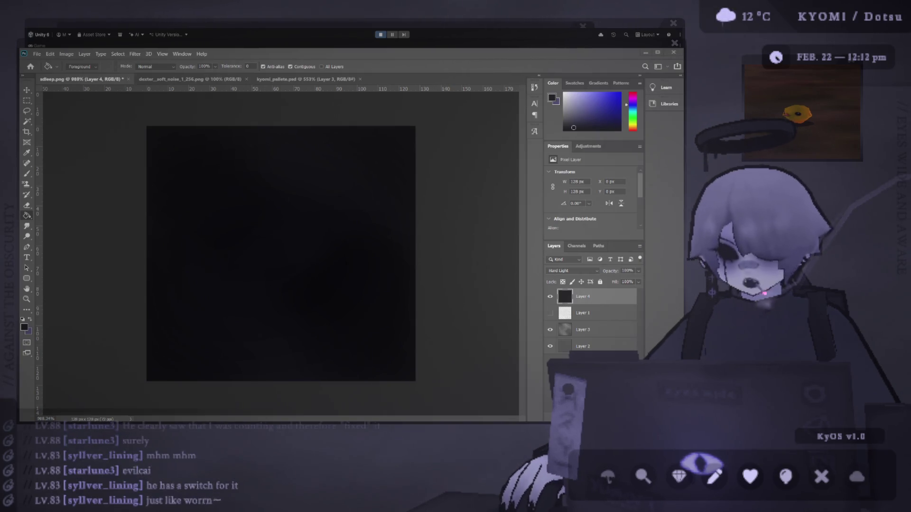
Zoom in and out over the dark canvas, then start a free transform on Layer 4
{"action": "scroll", "coordinate": [232, 230], "scroll_direction": "up", "scroll_amount": 5}
{"action": "scroll", "coordinate": [332, 253], "scroll_direction": "up", "scroll_amount": 3}
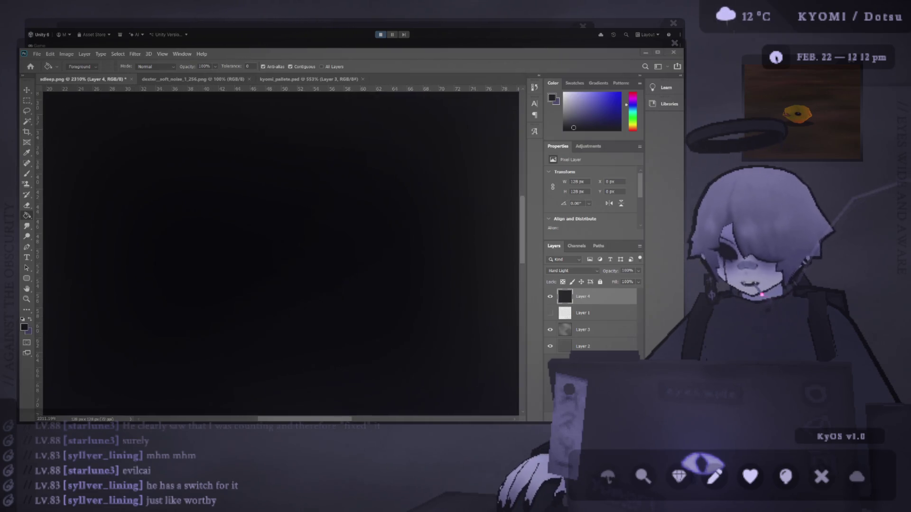
{"action": "scroll", "coordinate": [294, 254], "scroll_direction": "down", "scroll_amount": 2}
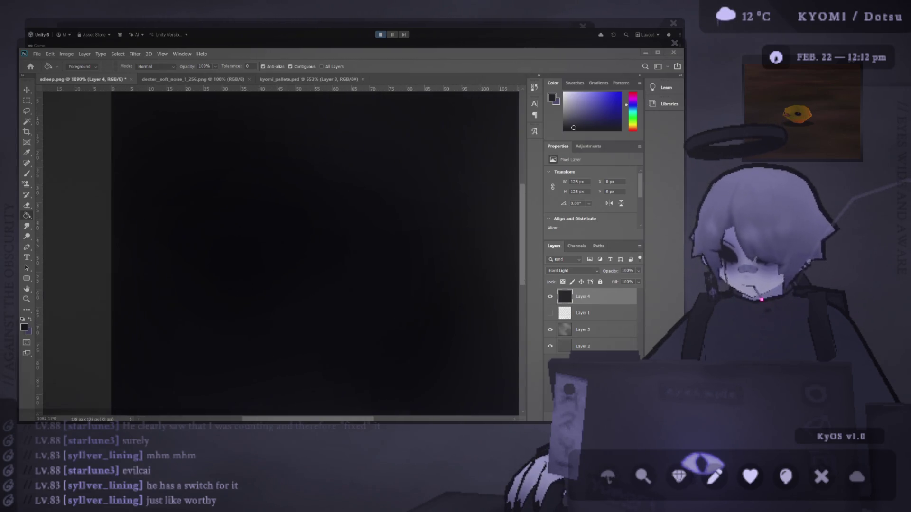
{"action": "scroll", "coordinate": [285, 252], "scroll_direction": "down", "scroll_amount": 4}
{"action": "scroll", "coordinate": [284, 251], "scroll_direction": "up", "scroll_amount": 5}
{"action": "scroll", "coordinate": [339, 254], "scroll_direction": "up", "scroll_amount": 4}
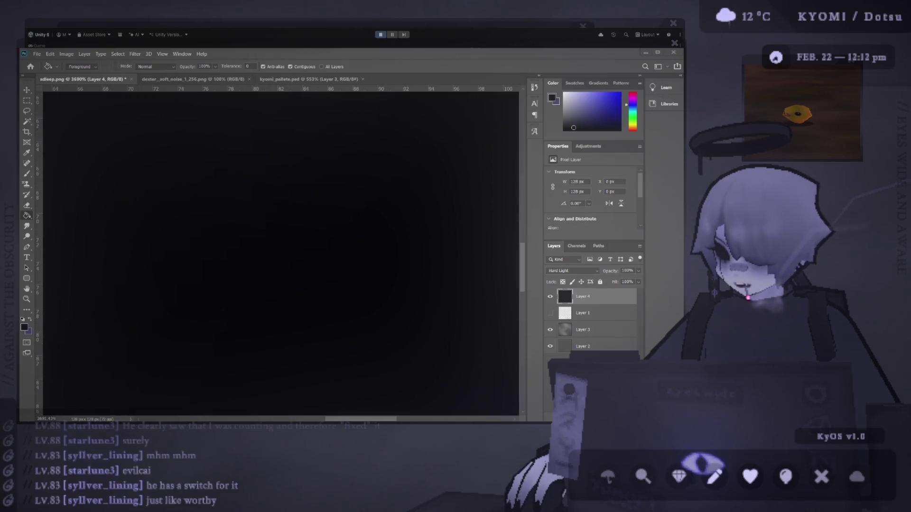
{"action": "scroll", "coordinate": [280, 254], "scroll_direction": "down", "scroll_amount": 5}
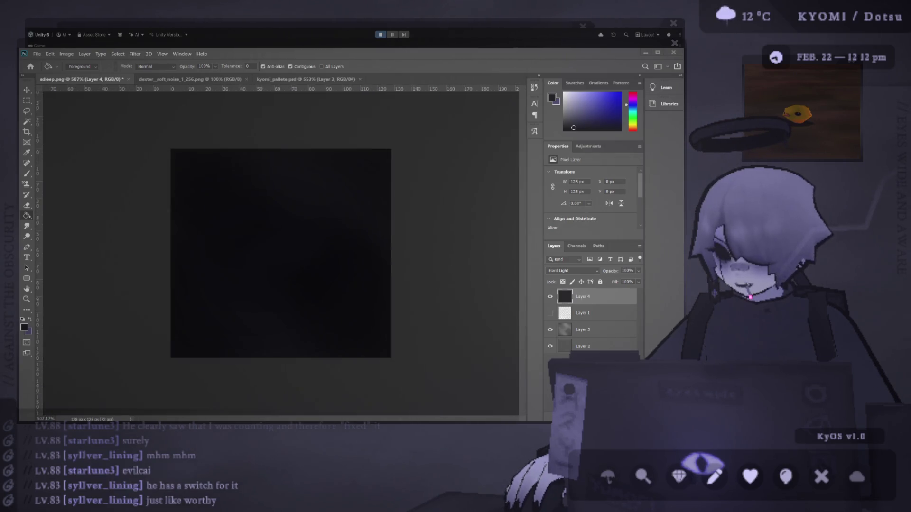
{"action": "scroll", "coordinate": [280, 254], "scroll_direction": "up", "scroll_amount": 4}
{"action": "scroll", "coordinate": [280, 254], "scroll_direction": "up", "scroll_amount": 3}
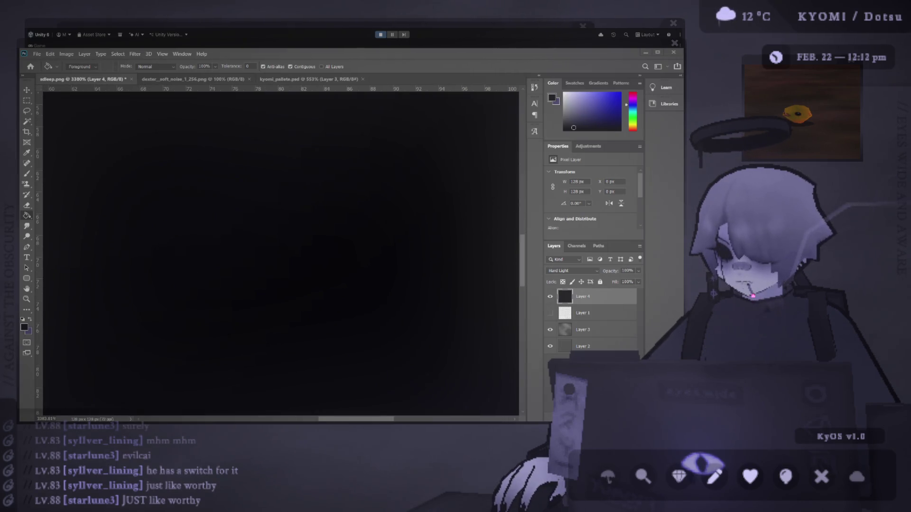
{"action": "scroll", "coordinate": [280, 253], "scroll_direction": "down", "scroll_amount": 5}
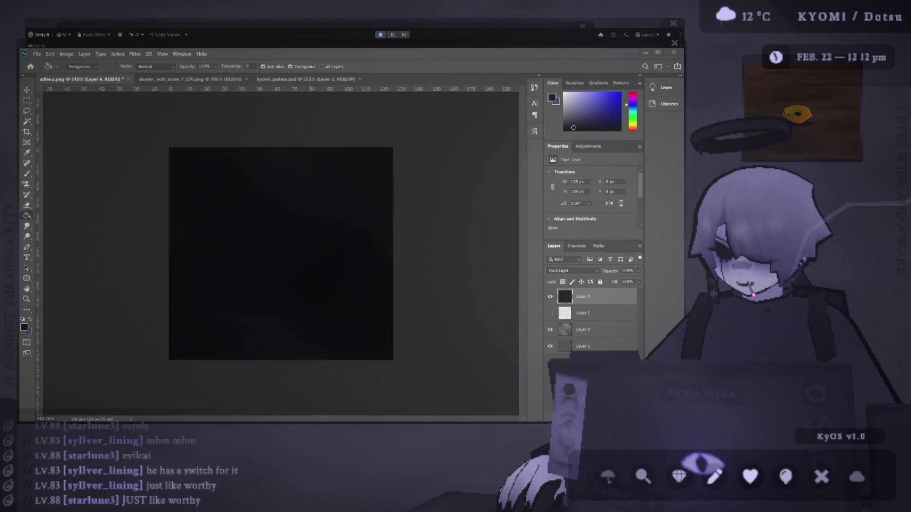
{"action": "scroll", "coordinate": [280, 254], "scroll_direction": "up", "scroll_amount": 3}
{"action": "scroll", "coordinate": [302, 254], "scroll_direction": "up", "scroll_amount": 1}
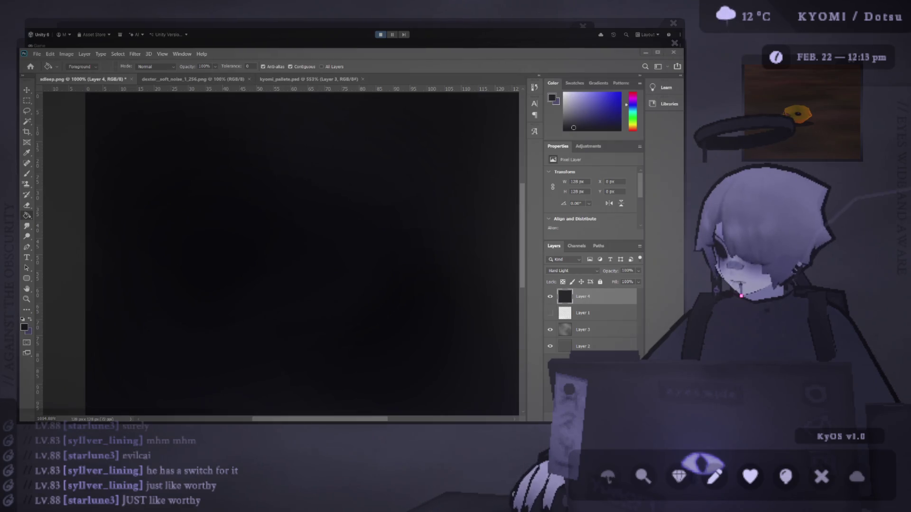
{"action": "key", "text": "ctrl+t"}
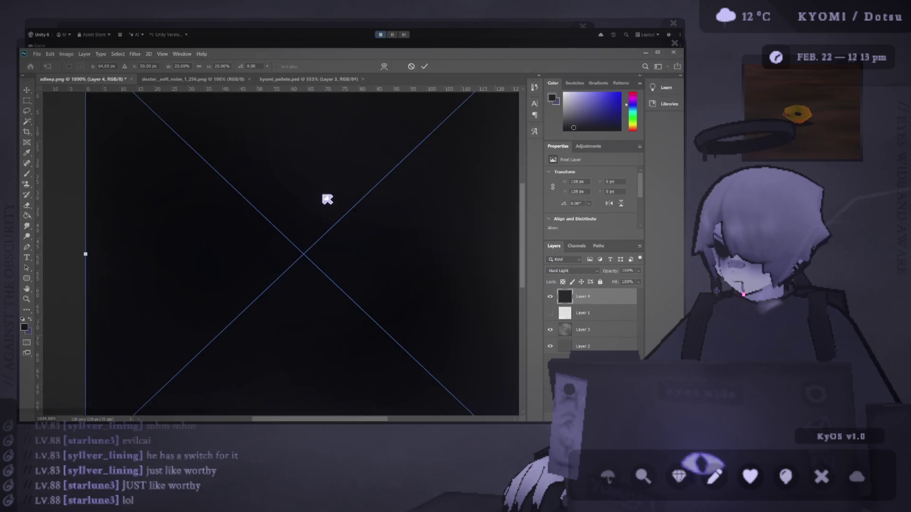
Paste the cloud_noise_tx layer below Layer 1 and Layer 4, and fit the canvas in view
{"action": "key", "text": "ctrl+v"}
{"action": "key", "text": "g"}
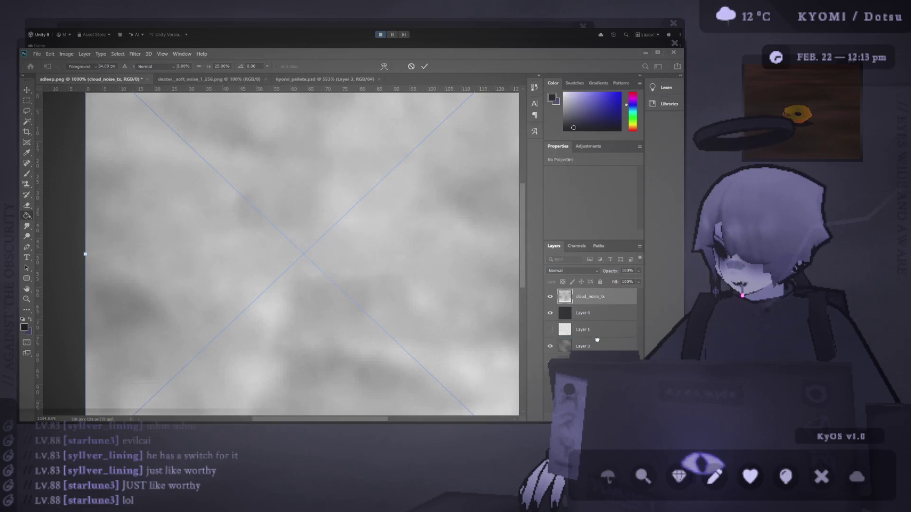
{"action": "left_click_drag", "start_coordinate": [597, 341], "coordinate": [597, 338]}
{"action": "key", "text": "ctrl+0"}
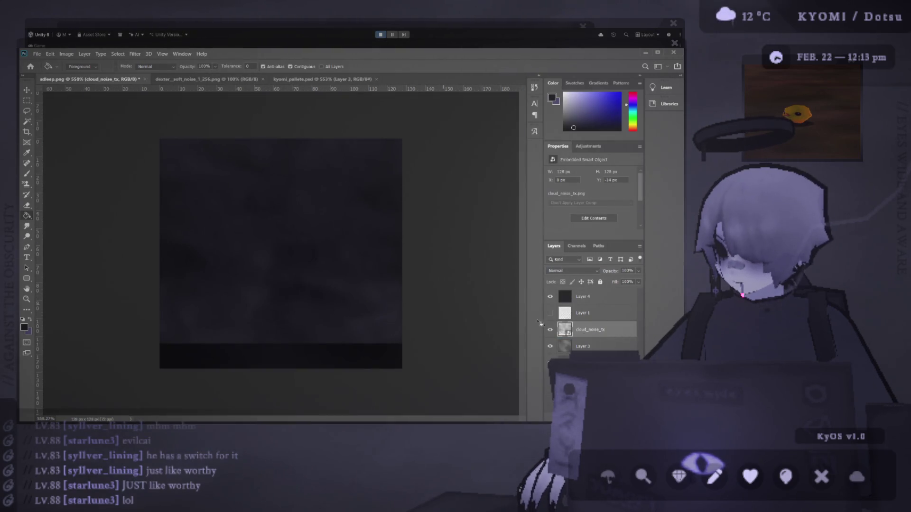
{"action": "scroll", "coordinate": [271, 256], "scroll_direction": "up", "scroll_amount": 10}
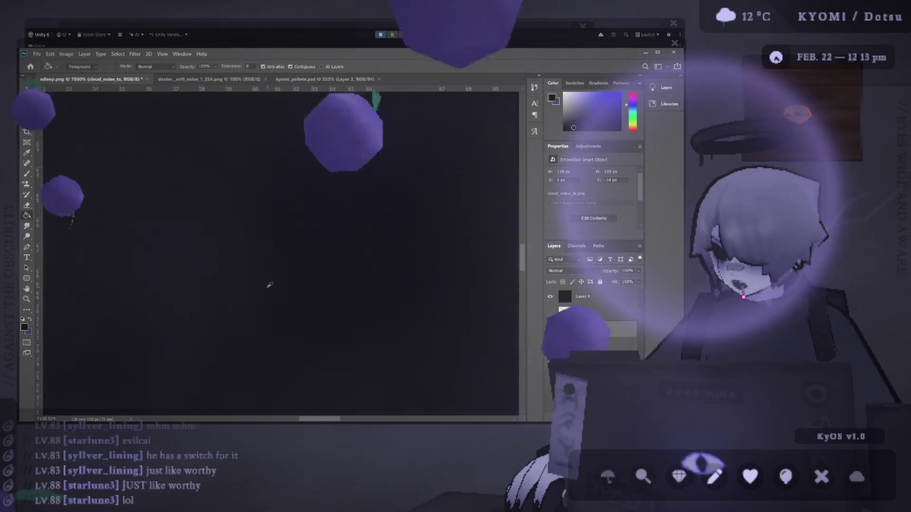
{"action": "key", "text": "ctrl+0"}
Compare the texture with and without cloud_noise_tx, then set its opacity to 66%
{"action": "left_click", "coordinate": [550, 332]}
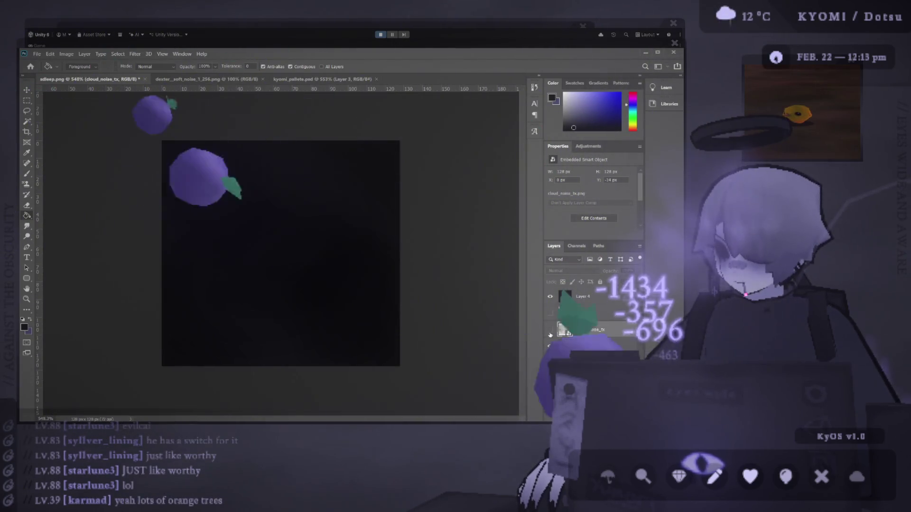
{"action": "left_click", "coordinate": [550, 332]}
{"action": "left_click", "coordinate": [551, 332]}
{"action": "left_click", "coordinate": [550, 332]}
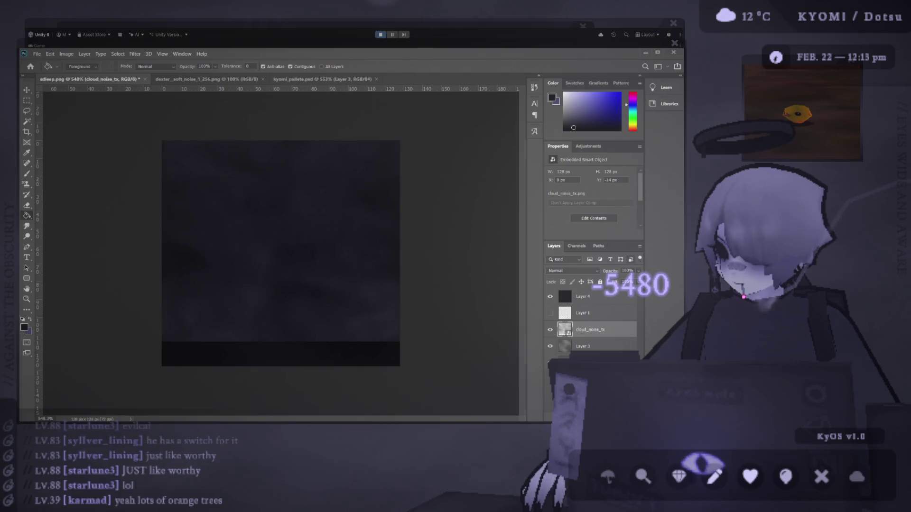
{"action": "left_click_drag", "start_coordinate": [638, 271], "coordinate": [631, 286]}
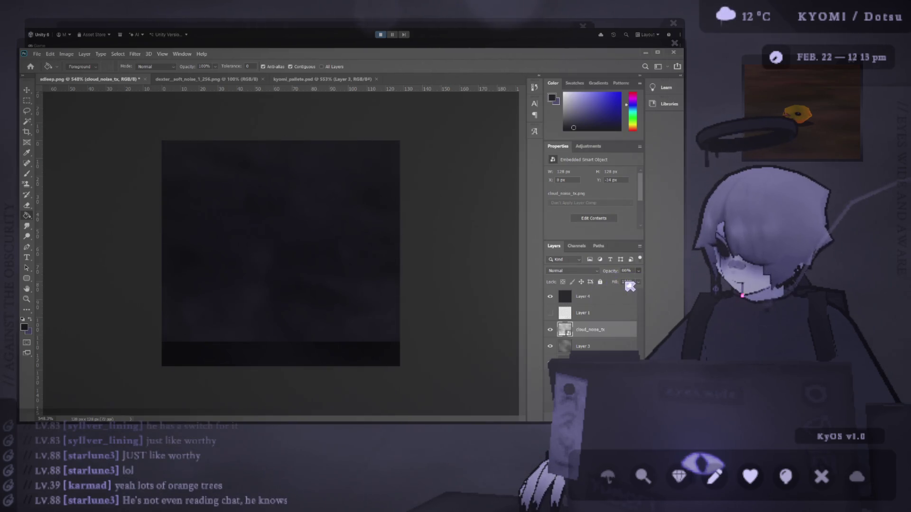
Undo the accidental Layer 4 shift, lock Layer 4, and reposition the cloud noise layer
{"action": "left_click", "coordinate": [27, 89]}
{"action": "left_click_drag", "start_coordinate": [309, 305], "coordinate": [305, 312]}
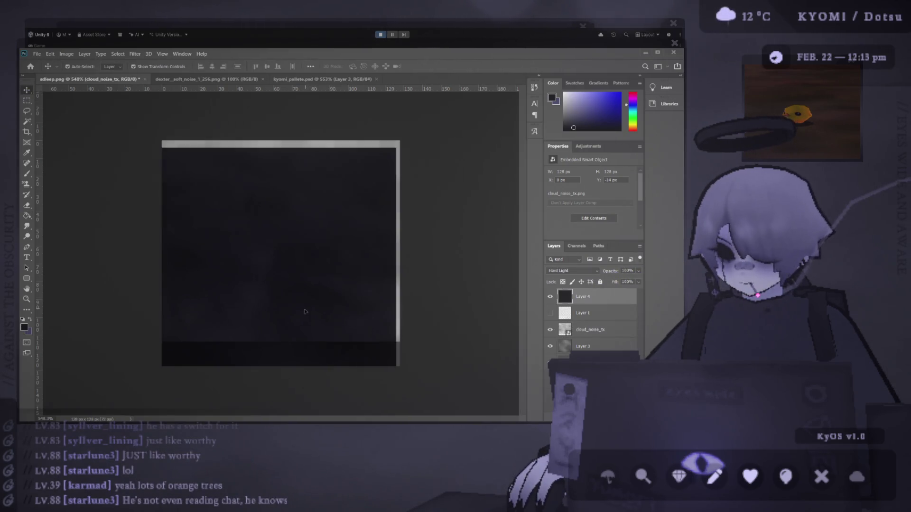
{"action": "key", "text": "ctrl+z"}
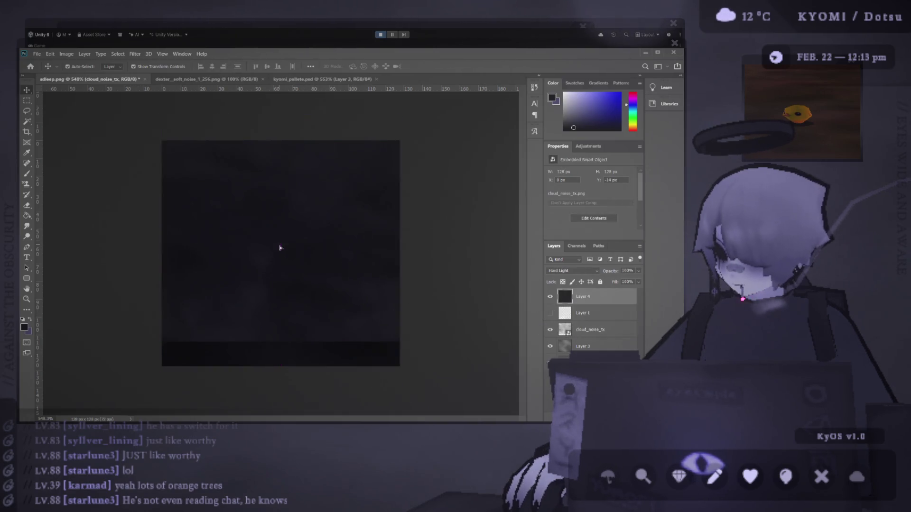
{"action": "left_click", "coordinate": [600, 282]}
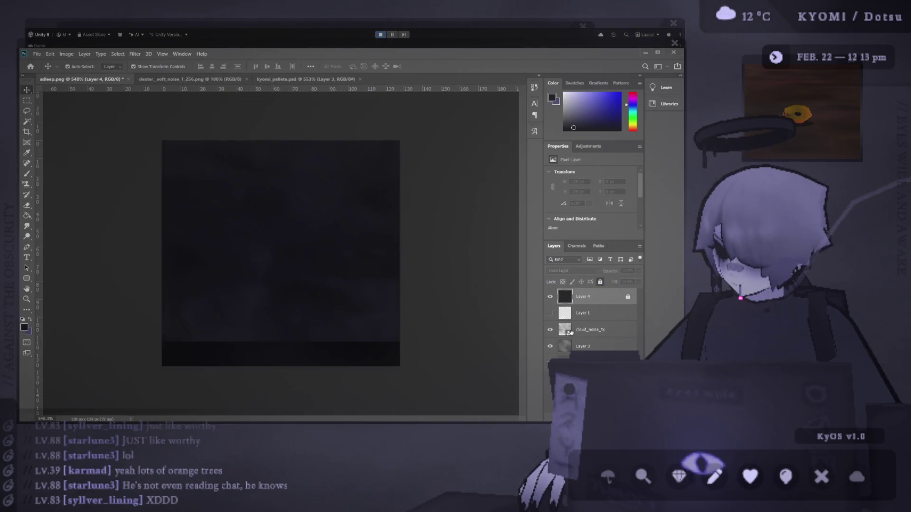
{"action": "left_click", "coordinate": [571, 332]}
{"action": "left_click_drag", "start_coordinate": [313, 271], "coordinate": [318, 315]}
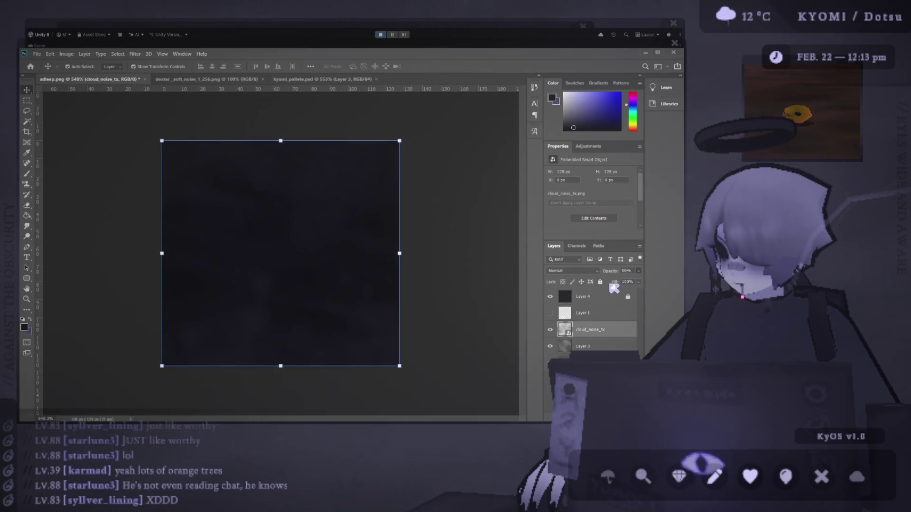
Lower the cloud_noise_tx layer's opacity to 23%
{"action": "key", "text": "2"}
{"action": "key", "text": "3"}
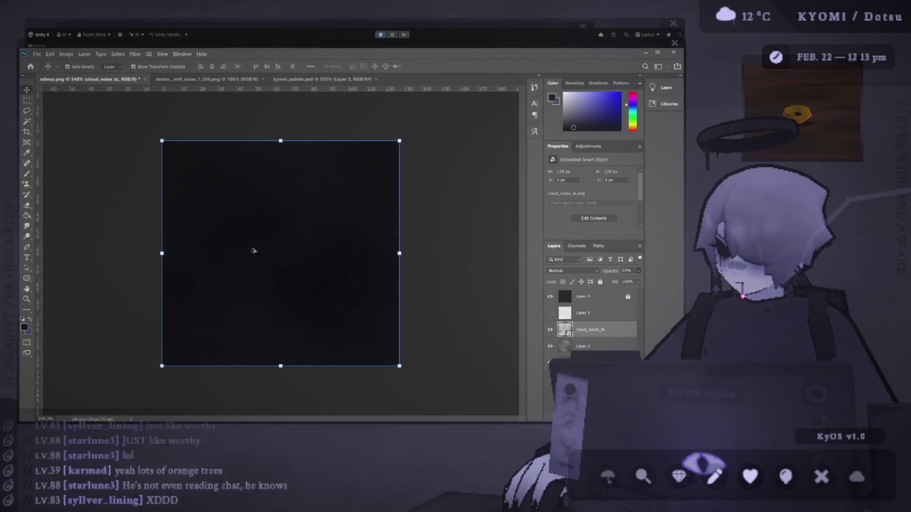
{"action": "scroll", "coordinate": [240, 254], "scroll_direction": "up", "scroll_amount": 2}
{"action": "scroll", "coordinate": [237, 259], "scroll_direction": "down", "scroll_amount": 4}
{"action": "scroll", "coordinate": [235, 266], "scroll_direction": "up", "scroll_amount": 3}
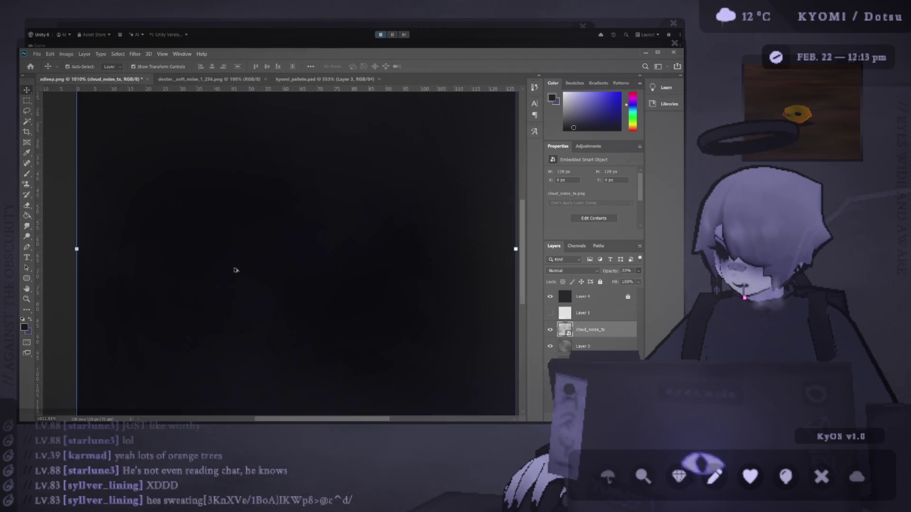
{"action": "scroll", "coordinate": [232, 268], "scroll_direction": "down", "scroll_amount": 2}
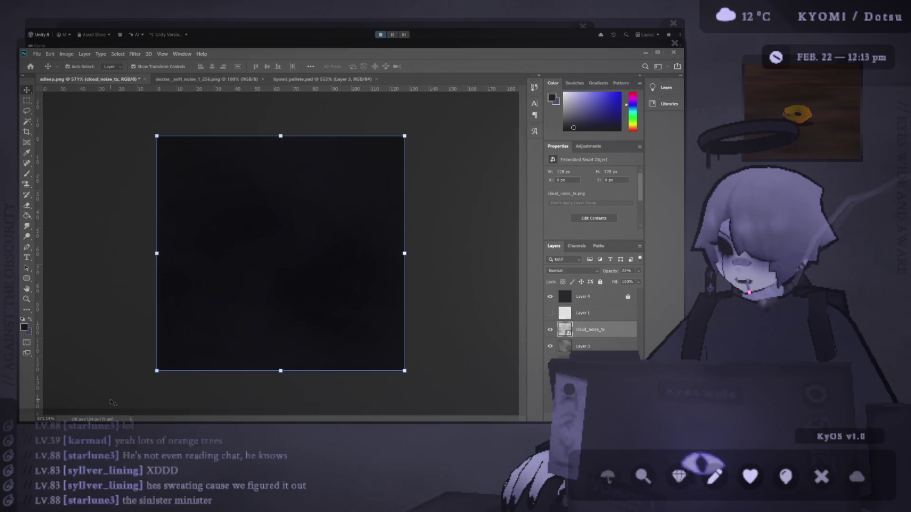
{"action": "scroll", "coordinate": [297, 318], "scroll_direction": "up", "scroll_amount": 3}
{"action": "scroll", "coordinate": [297, 318], "scroll_direction": "up", "scroll_amount": 2}
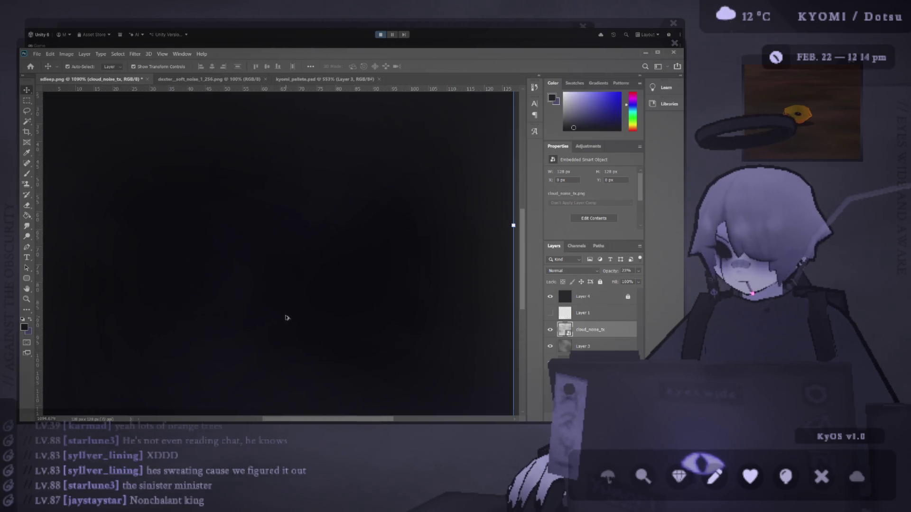
{"action": "scroll", "coordinate": [234, 301], "scroll_direction": "down", "scroll_amount": 4}
Pick the dark circle's colour from kyomi_pallete.psd as the fill colour
{"action": "left_click", "coordinate": [406, 260]}
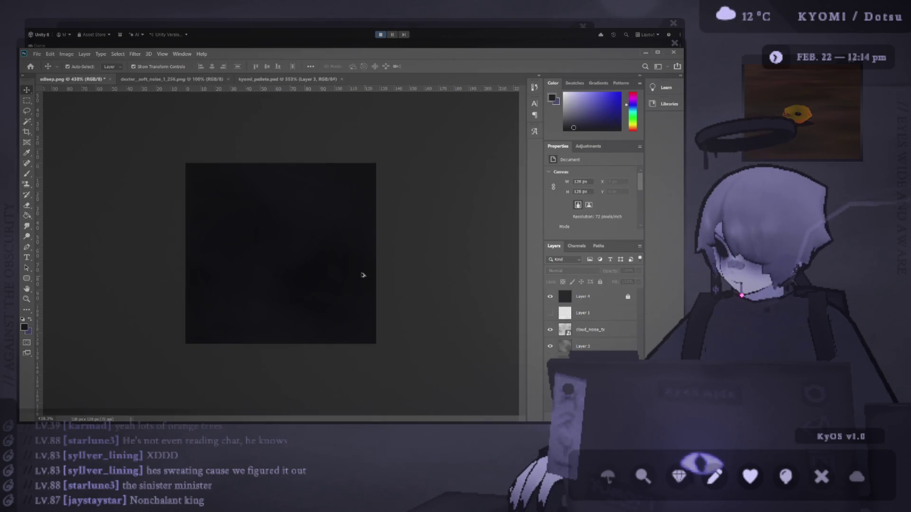
{"action": "scroll", "coordinate": [307, 287], "scroll_direction": "up", "scroll_amount": 3}
{"action": "scroll", "coordinate": [488, 294], "scroll_direction": "down", "scroll_amount": 1}
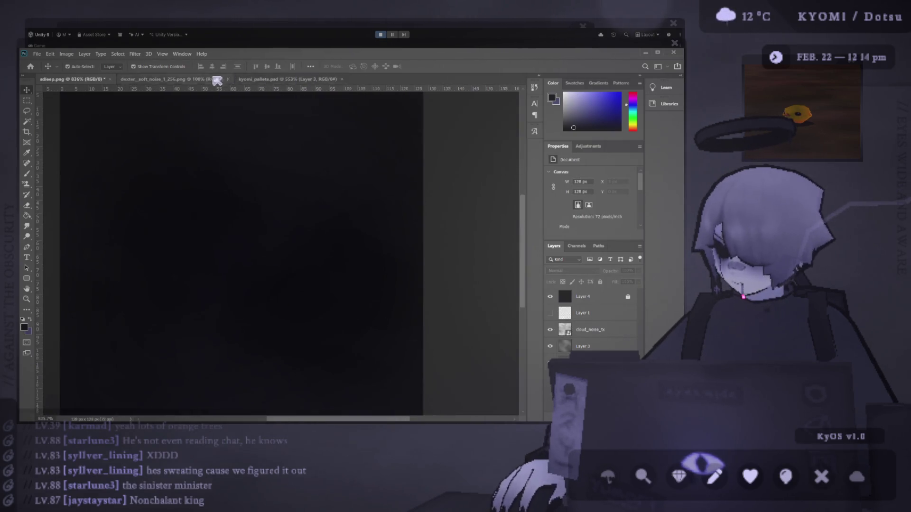
{"action": "left_click", "coordinate": [272, 79]}
{"action": "key", "text": "g"}
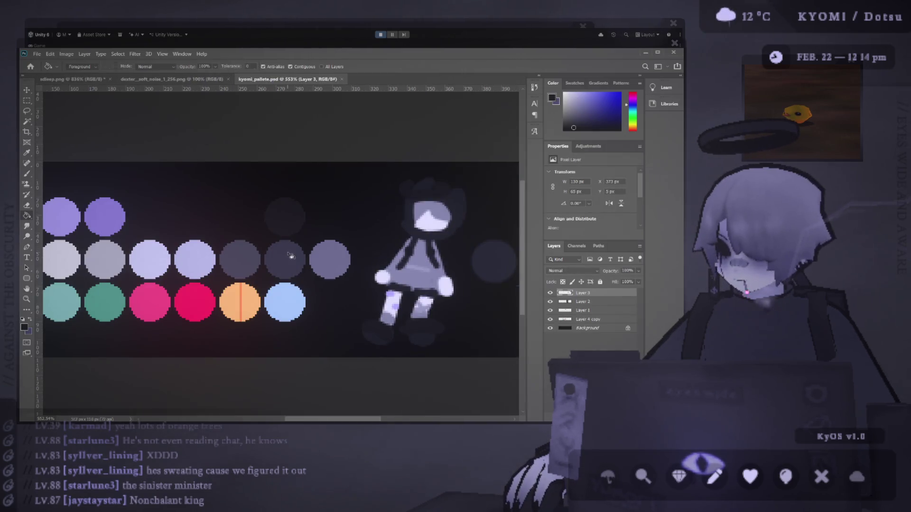
{"action": "left_click", "coordinate": [293, 258], "text": "alt"}
{"action": "left_click", "coordinate": [73, 81]}
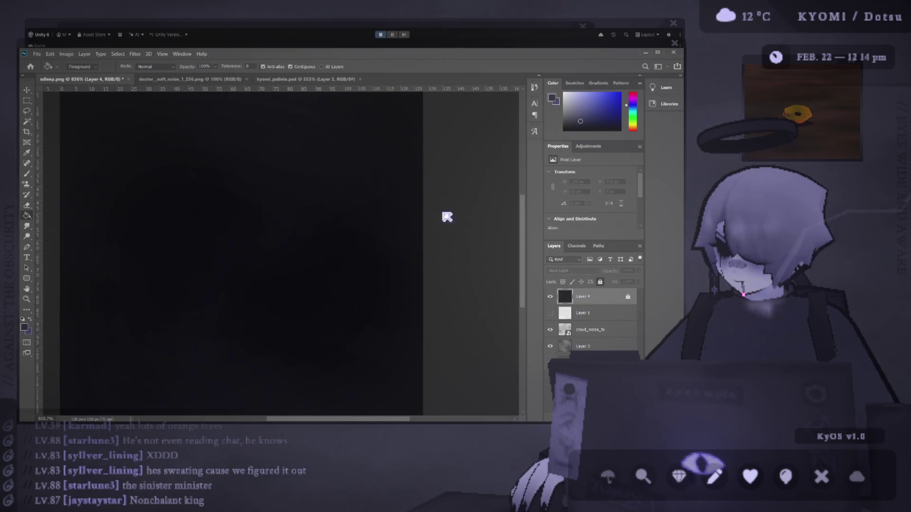
Unlock Layer 4 and refill it with the dark blue-purple colour
{"action": "left_click", "coordinate": [600, 282]}
{"action": "left_click", "coordinate": [271, 232]}
{"action": "scroll", "coordinate": [264, 247], "scroll_direction": "down", "scroll_amount": 2}
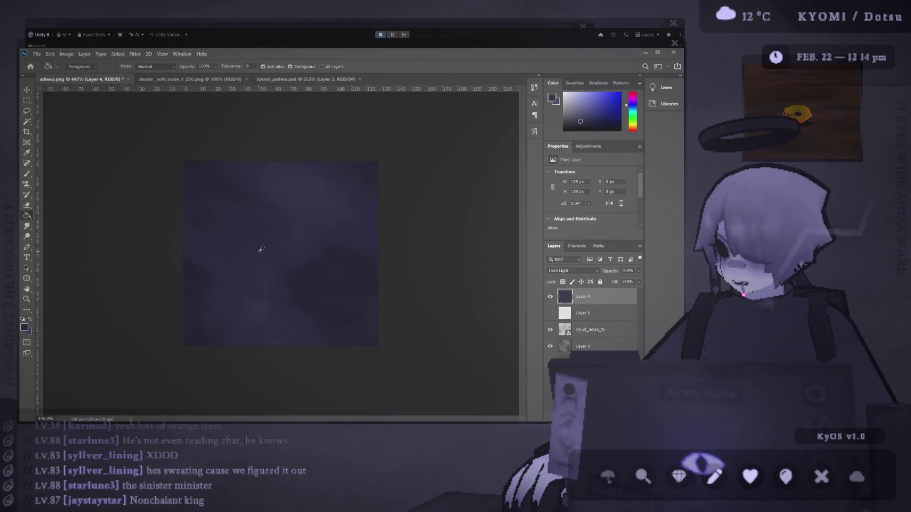
{"action": "scroll", "coordinate": [263, 255], "scroll_direction": "up", "scroll_amount": 2}
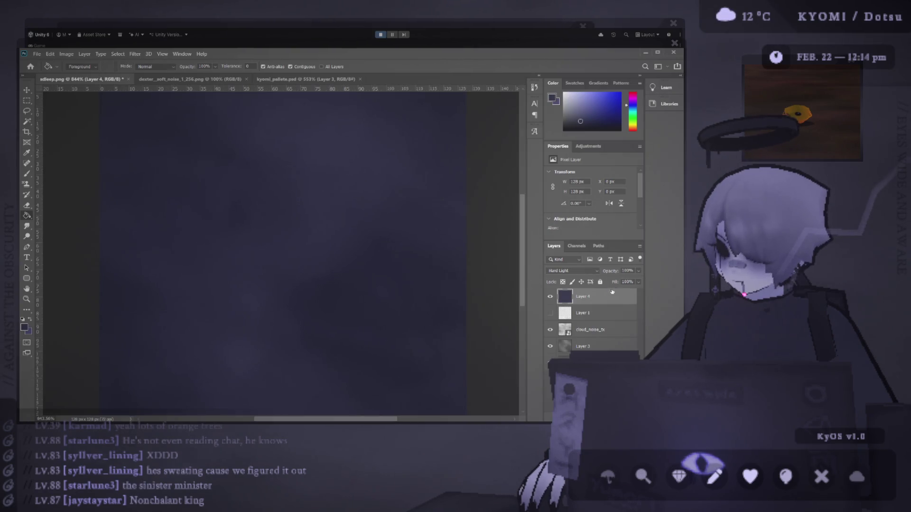
{"action": "scroll", "coordinate": [592, 272], "scroll_direction": "up", "scroll_amount": 1}
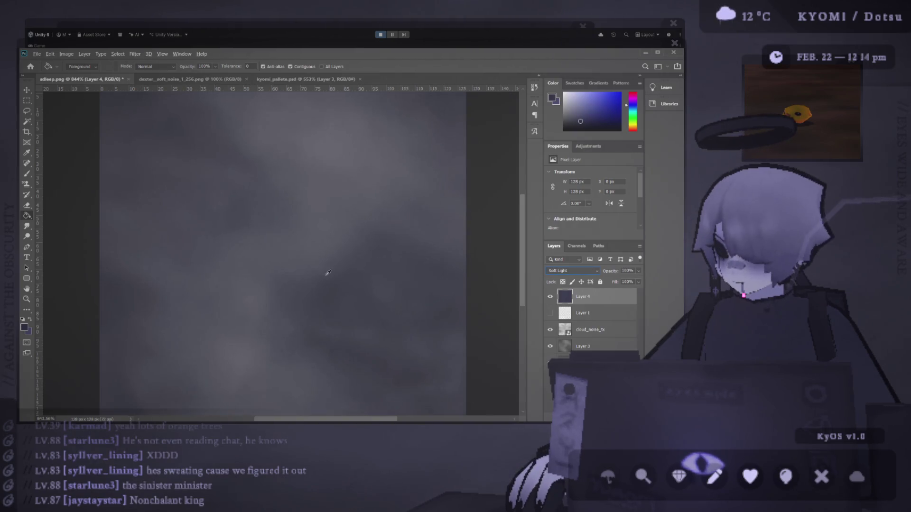
{"action": "scroll", "coordinate": [574, 271], "scroll_direction": "down", "scroll_amount": 1}
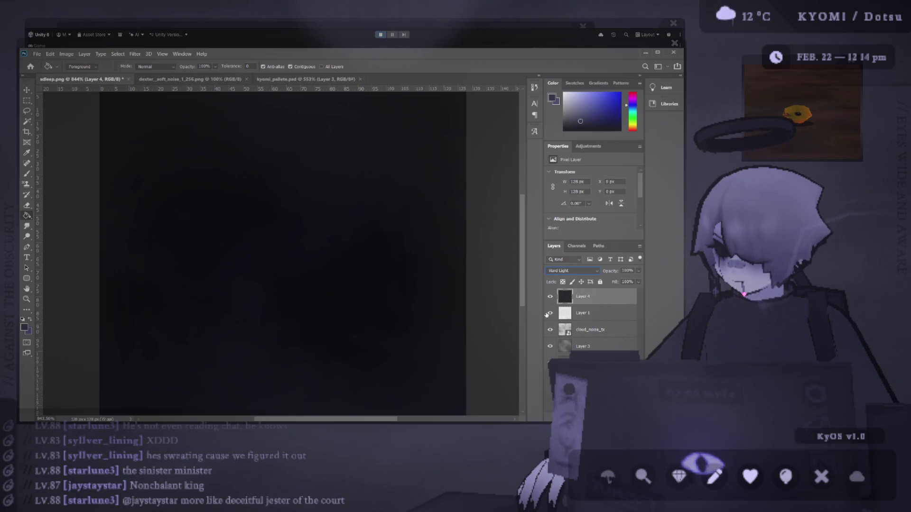
Hide Layer 1's light triangle pattern and switch to the running Unity game
{"action": "left_click", "coordinate": [570, 316]}
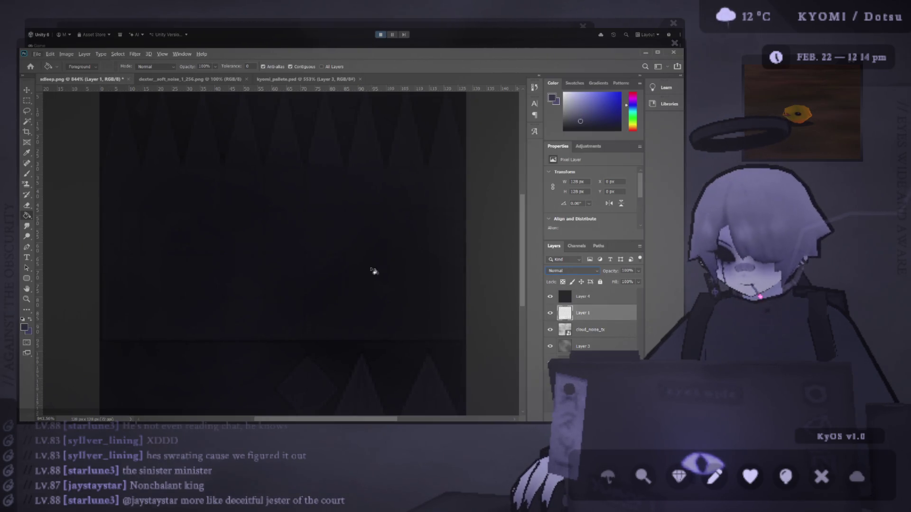
{"action": "left_click", "coordinate": [551, 313]}
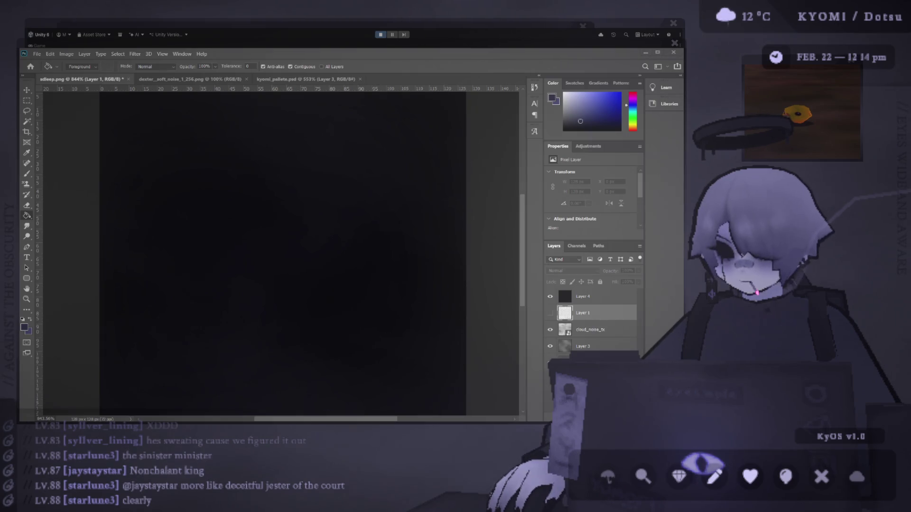
{"action": "key", "text": "alt+Tab"}
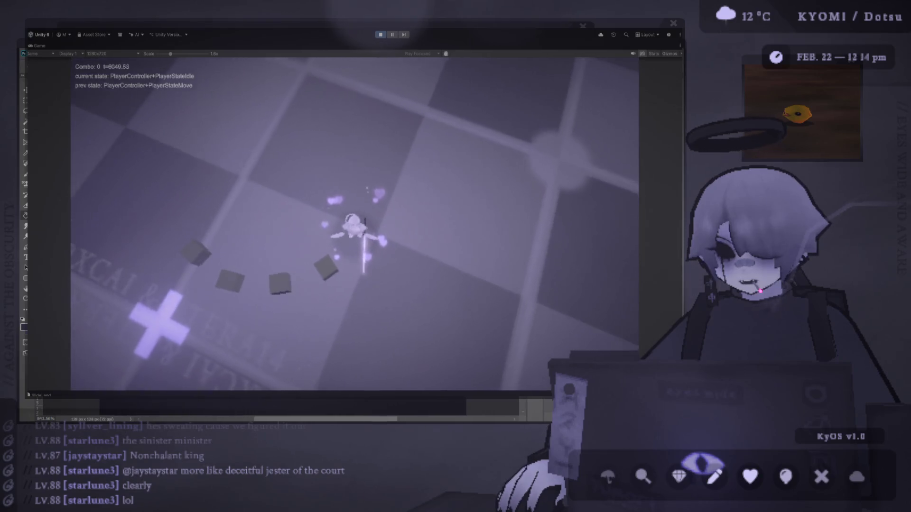
Stop Unity's play mode, restore the editor layout, and expand Assets > Entities > Losslets
{"action": "left_click", "coordinate": [381, 34]}
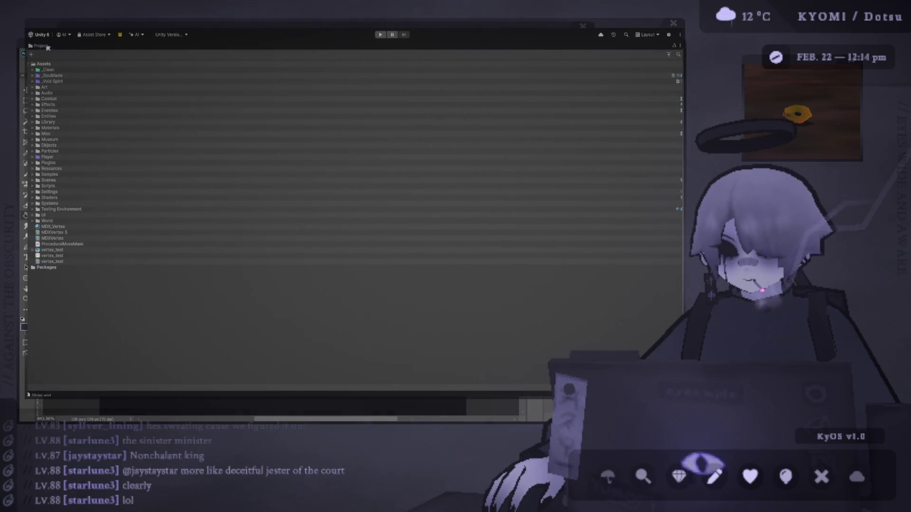
{"action": "double_click", "coordinate": [46, 47]}
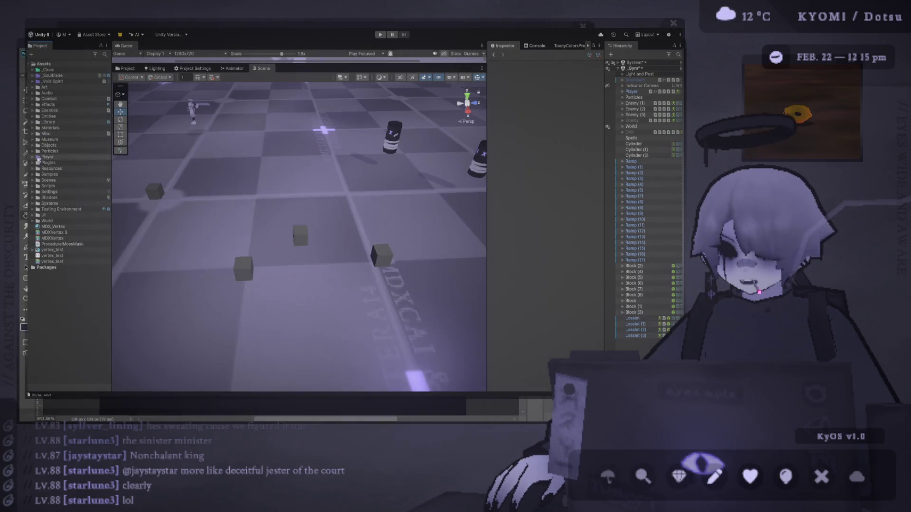
{"action": "left_click", "coordinate": [34, 157]}
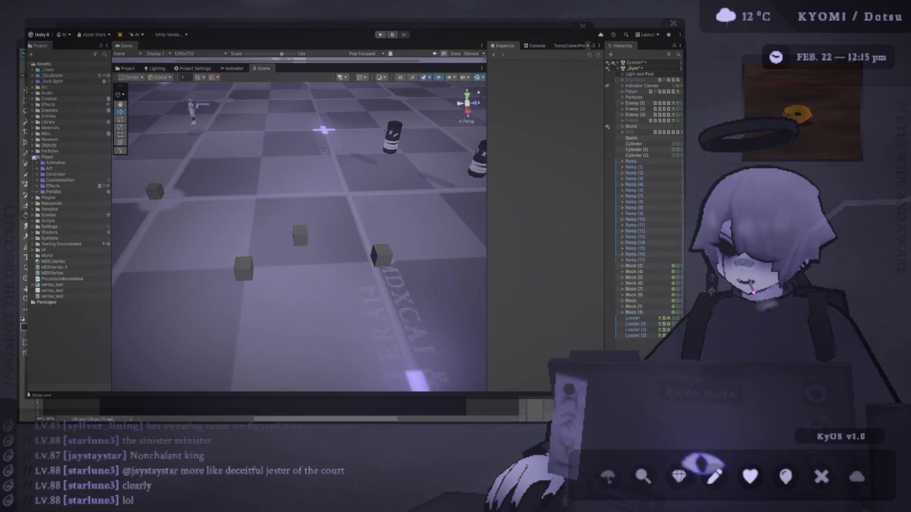
{"action": "left_click", "coordinate": [33, 157]}
{"action": "left_click", "coordinate": [33, 117]}
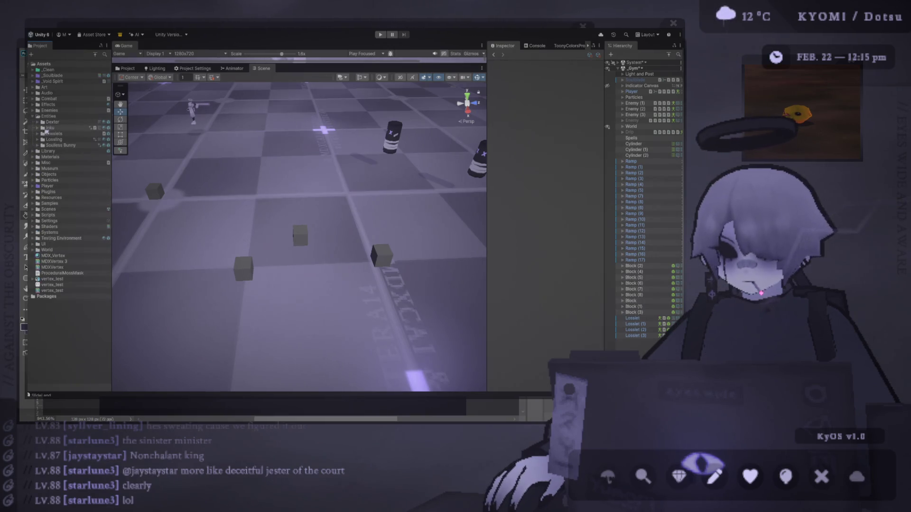
{"action": "left_click", "coordinate": [39, 134]}
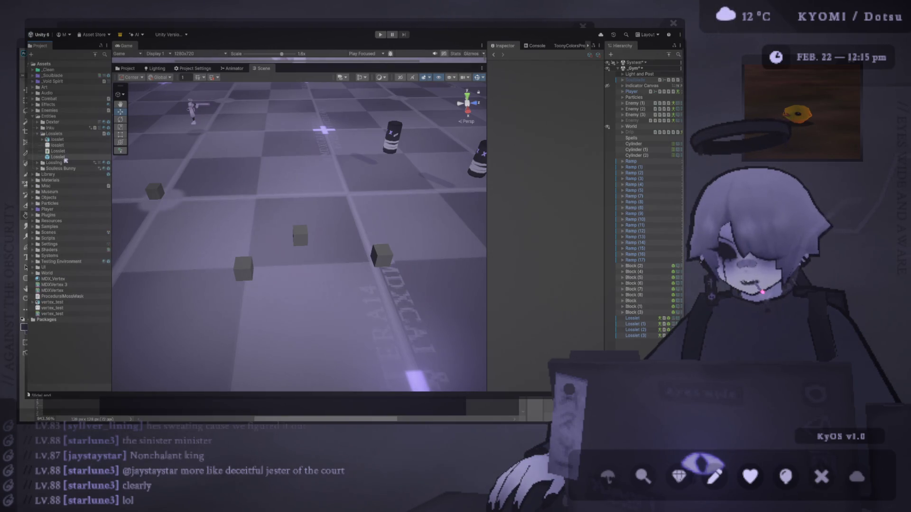
{"action": "key", "text": "alt+Tab"}
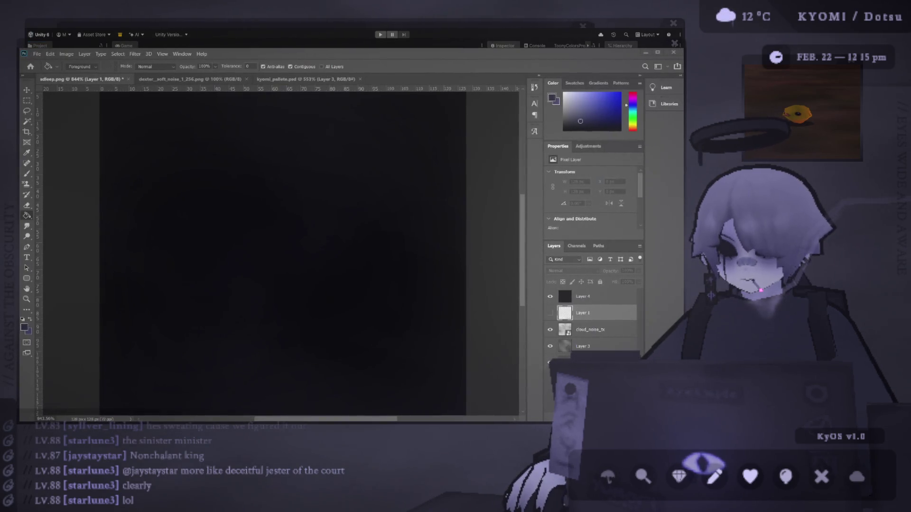
Save the dark tile as leepling_tx.psd, zoom out, and bring Blender's UV Editing view forward
{"action": "key", "text": "alt+Tab"}
{"action": "key", "text": "alt+Tab"}
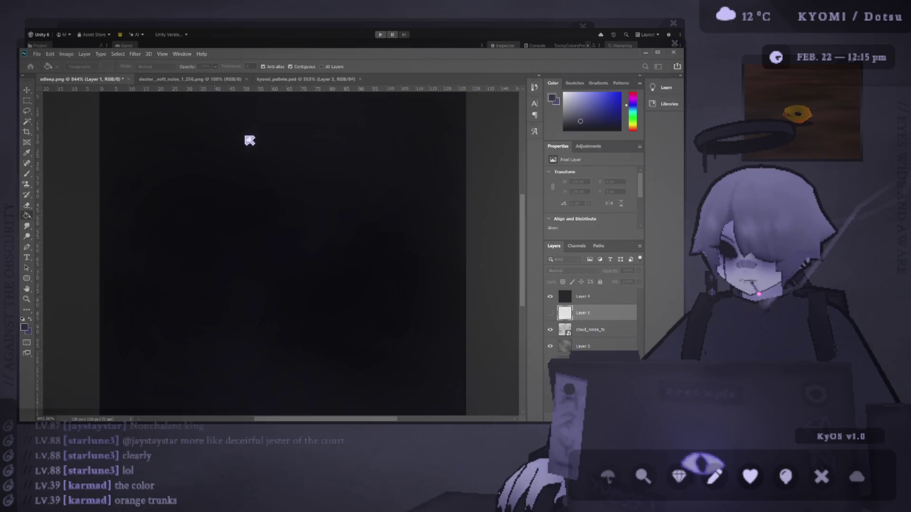
{"action": "scroll", "coordinate": [297, 198], "scroll_direction": "down", "scroll_amount": 3}
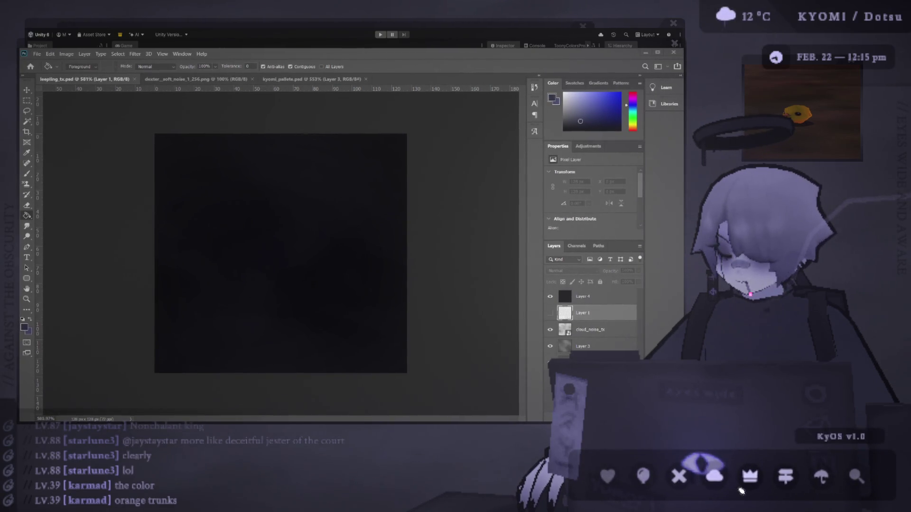
{"action": "left_click", "coordinate": [724, 484]}
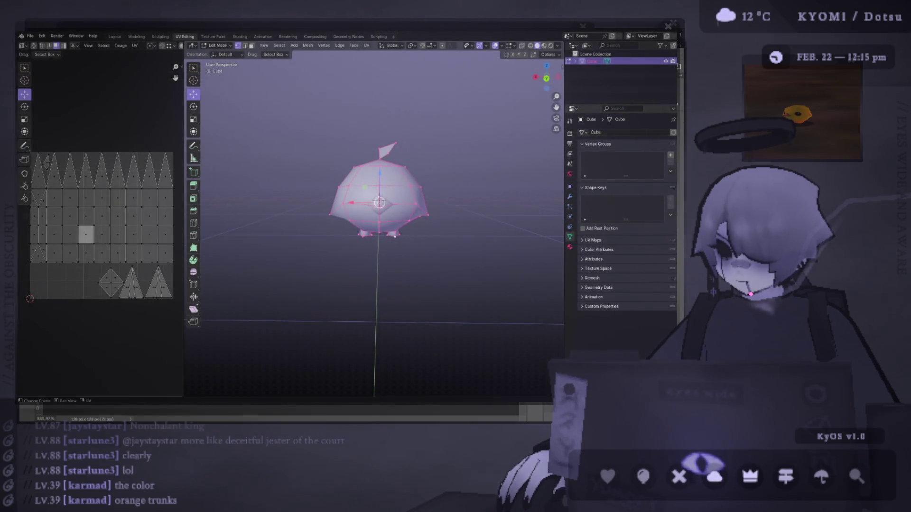
Link an image texture into the base colour and view the model in Material Preview
{"action": "left_click", "coordinate": [570, 247]}
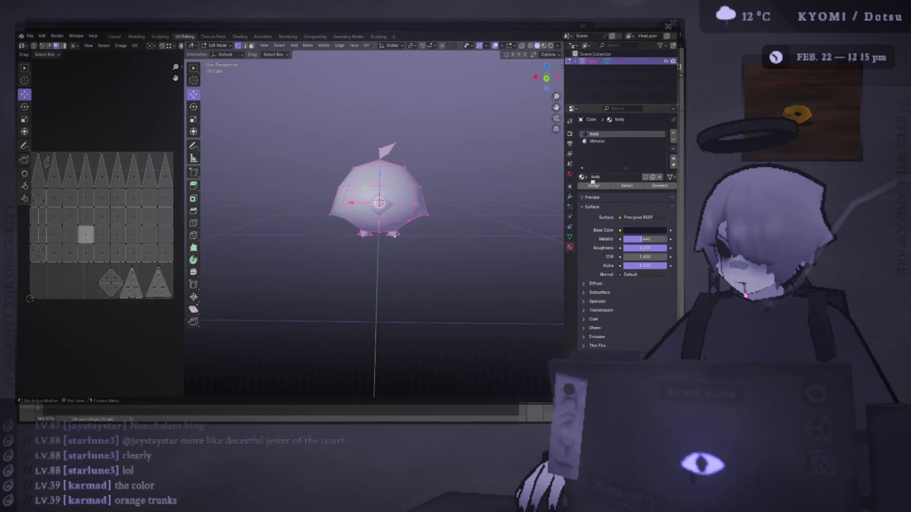
{"action": "left_click", "coordinate": [622, 231]}
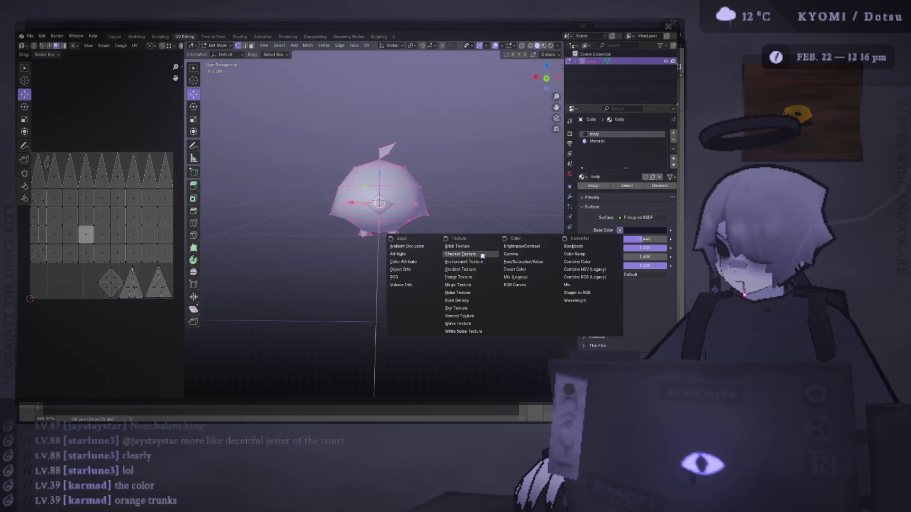
{"action": "left_click", "coordinate": [474, 278]}
{"action": "left_click_drag", "start_coordinate": [467, 266], "coordinate": [522, 295]}
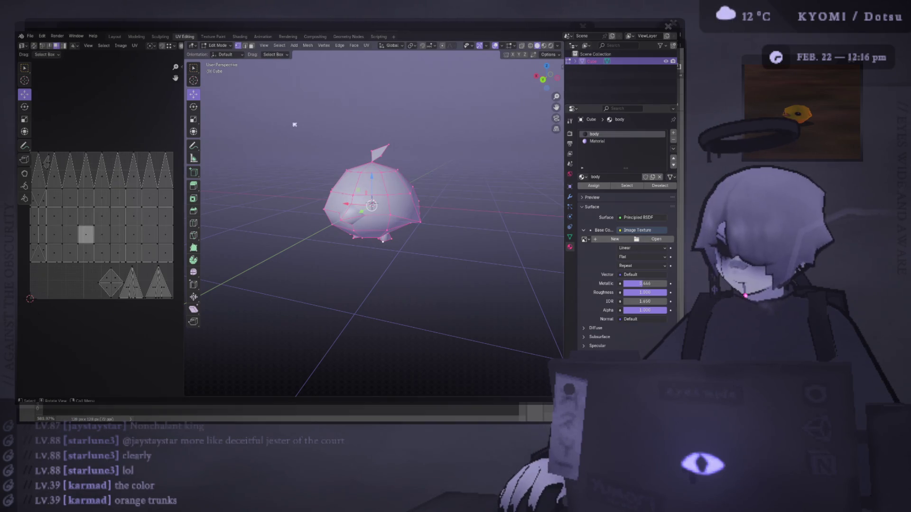
{"action": "left_click", "coordinate": [544, 46]}
{"action": "key", "text": "Tab"}
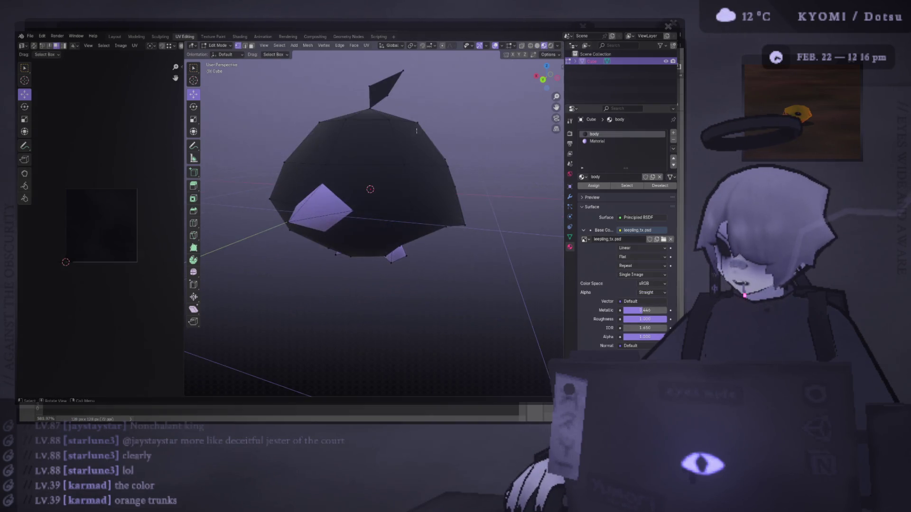
{"action": "left_click_drag", "start_coordinate": [465, 126], "coordinate": [515, 146]}
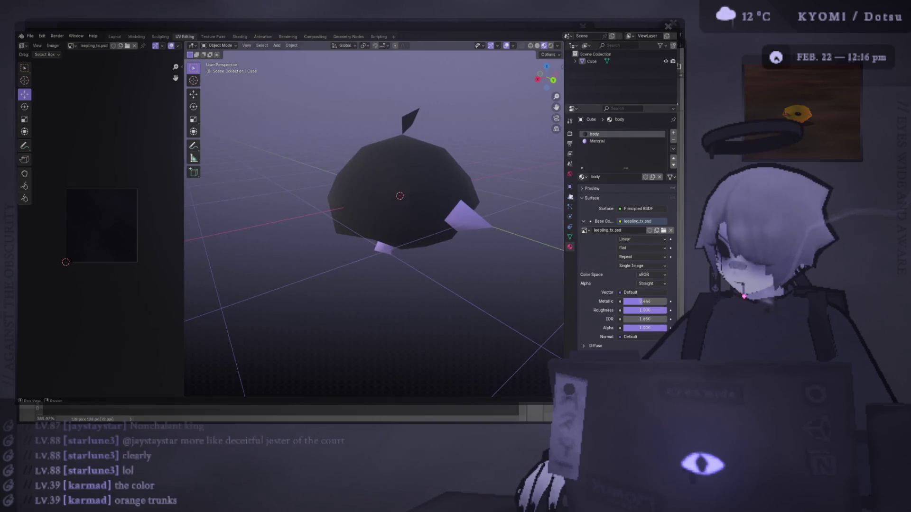
Make the surface an Emission shader coloured by the leepling_tx.psd image texture
{"action": "left_click", "coordinate": [636, 208]}
{"action": "left_click", "coordinate": [617, 247]}
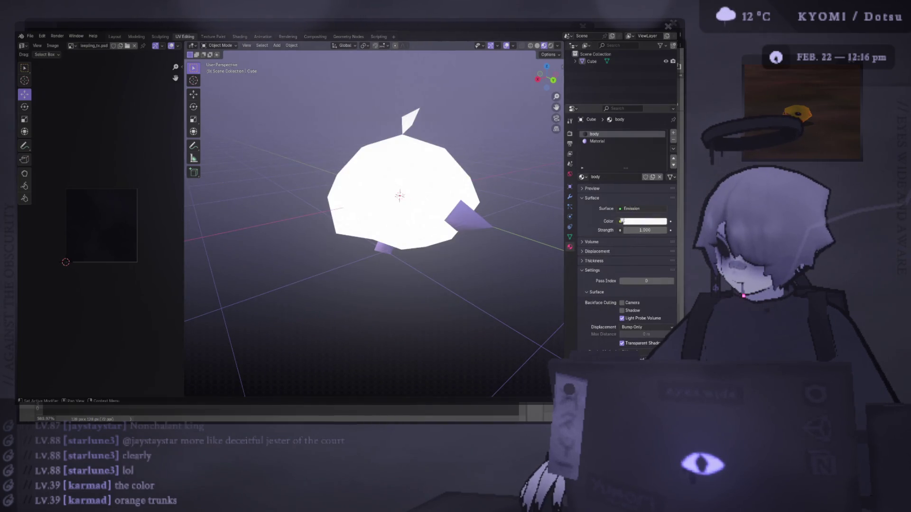
{"action": "left_click", "coordinate": [620, 221]}
{"action": "left_click", "coordinate": [527, 272]}
{"action": "left_click", "coordinate": [651, 230]}
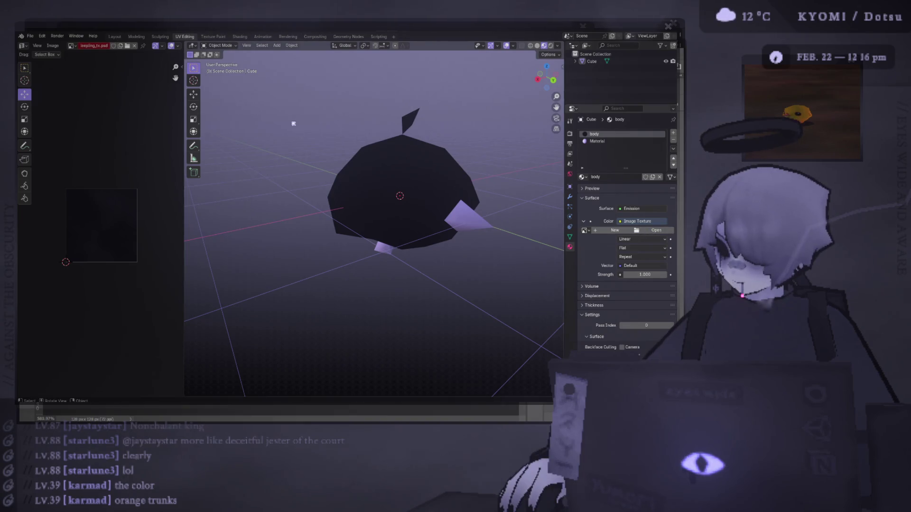
Set the texture interpolation to Closest and orbit to inspect the dark creature
{"action": "mouse_move", "coordinate": [315, 128]}
{"action": "left_mouse_down"}
{"action": "mouse_move", "coordinate": [291, 155]}
{"action": "mouse_move", "coordinate": [271, 155]}
{"action": "left_mouse_up"}
{"action": "scroll", "coordinate": [272, 156], "scroll_direction": "up", "scroll_amount": 3}
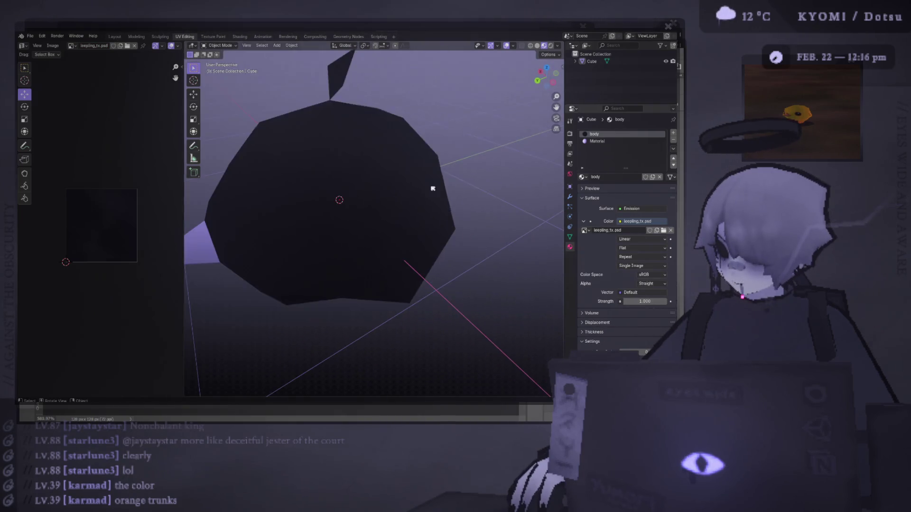
{"action": "left_click", "coordinate": [638, 241]}
{"action": "left_click", "coordinate": [638, 264]}
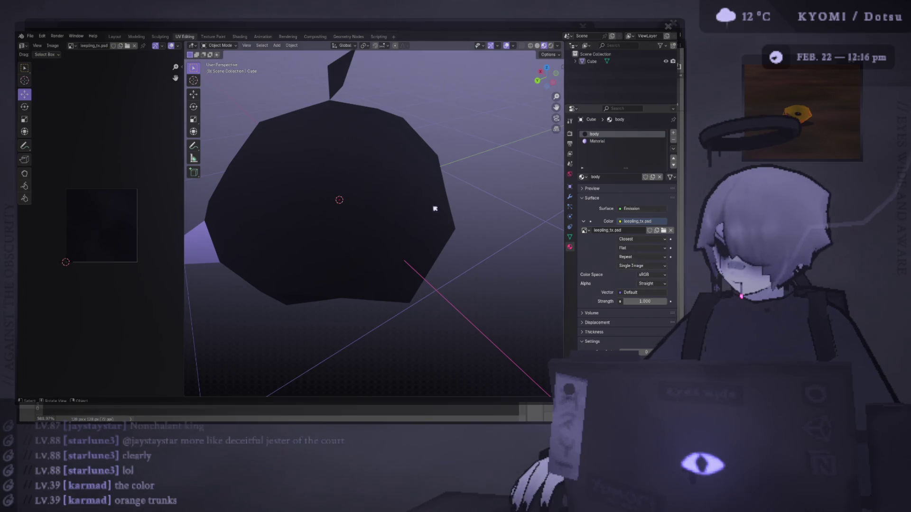
{"action": "mouse_move", "coordinate": [434, 205]}
{"action": "left_mouse_down"}
{"action": "mouse_move", "coordinate": [478, 232]}
{"action": "mouse_move", "coordinate": [482, 195]}
{"action": "mouse_move", "coordinate": [466, 149]}
{"action": "mouse_move", "coordinate": [474, 187]}
{"action": "mouse_move", "coordinate": [480, 182]}
{"action": "left_mouse_up"}
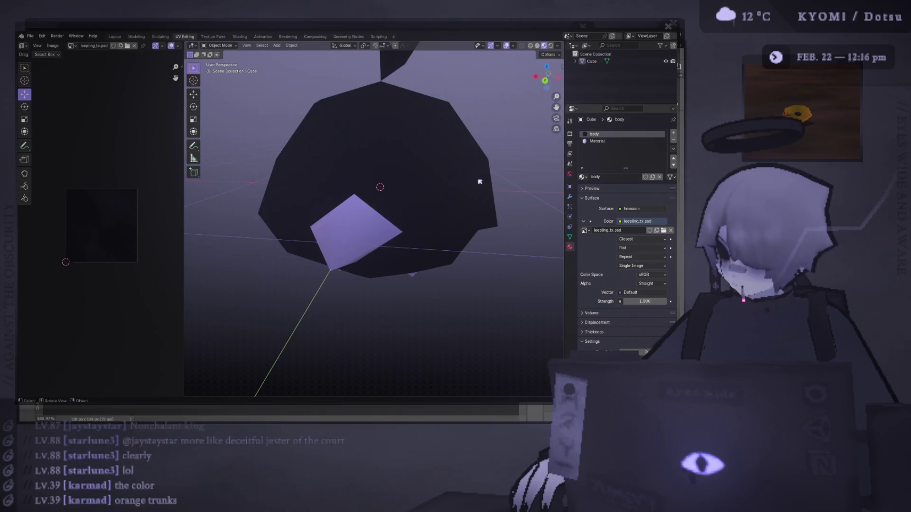
{"action": "scroll", "coordinate": [433, 187], "scroll_direction": "down", "scroll_amount": 5}
{"action": "mouse_move", "coordinate": [433, 187]}
{"action": "left_mouse_down"}
{"action": "mouse_move", "coordinate": [421, 154]}
{"action": "mouse_move", "coordinate": [426, 171]}
{"action": "left_mouse_up"}
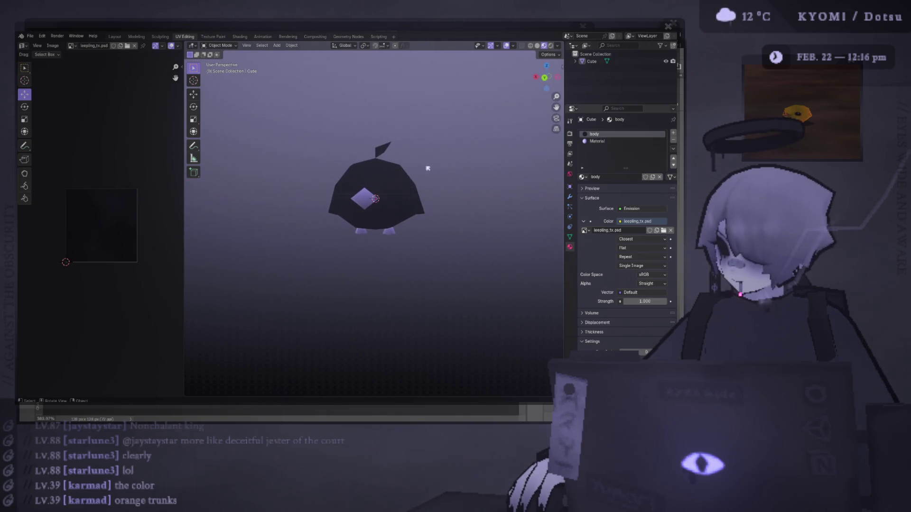
{"action": "key", "text": "alt+Tab"}
{"action": "key", "text": "alt+Tab"}
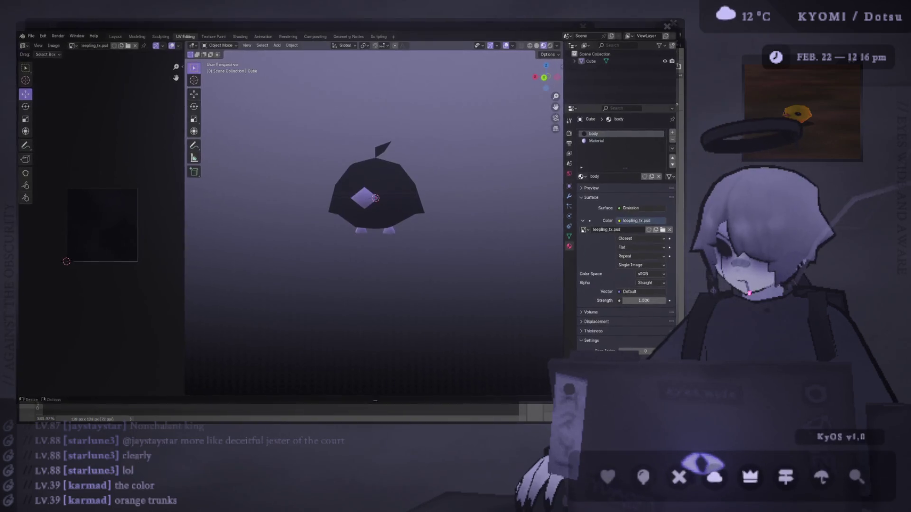
{"action": "key", "text": "alt+Tab"}
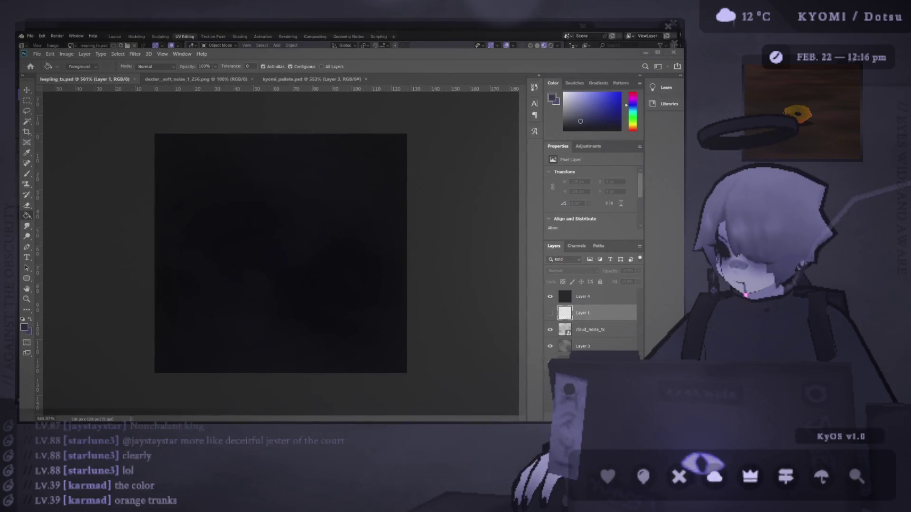
Show the Layer 1 triangle guide and look over the colour palette and soft noise documents
{"action": "left_click", "coordinate": [550, 312]}
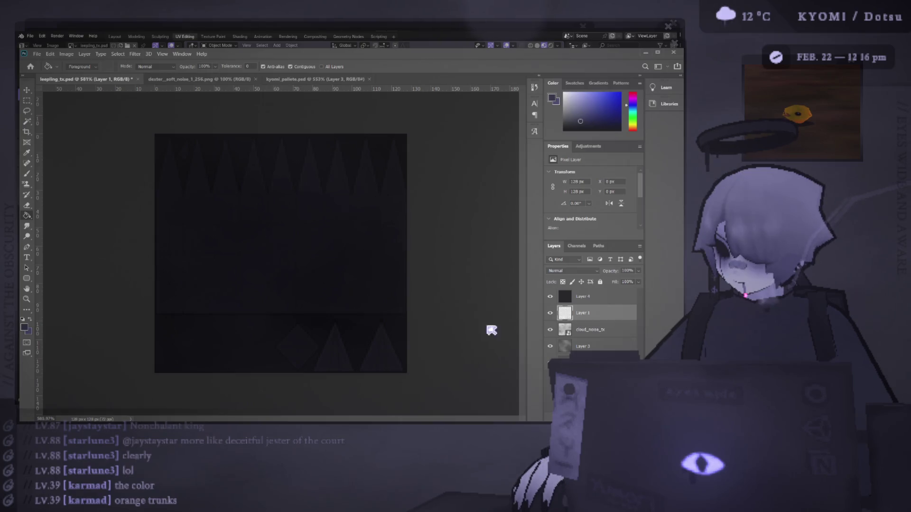
{"action": "left_click", "coordinate": [207, 79]}
{"action": "left_click", "coordinate": [322, 79]}
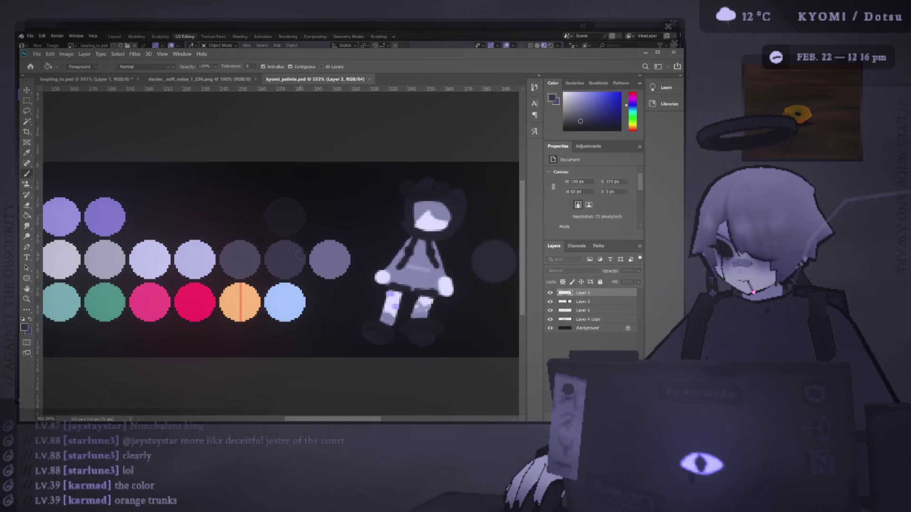
{"action": "key", "text": "b"}
{"action": "left_click_drag", "start_coordinate": [100, 213], "coordinate": [237, 213]}
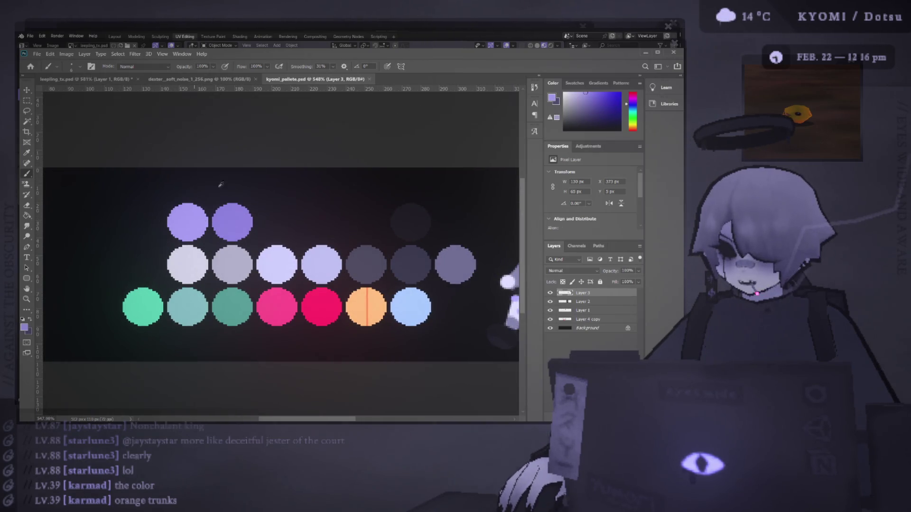
{"action": "left_click", "coordinate": [207, 79]}
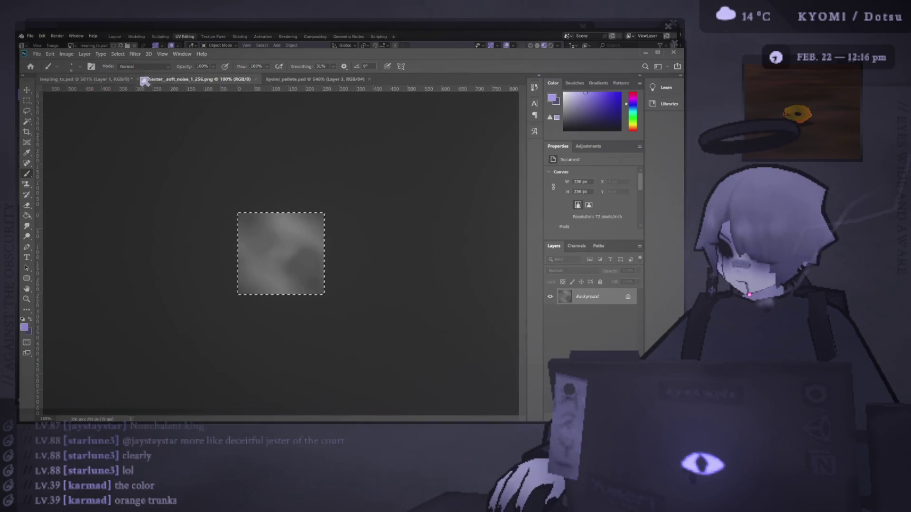
Back in leepling_tx, add Layer 5 and marquee-select the lower-right area around the diamond and triangles
{"action": "left_click", "coordinate": [90, 80]}
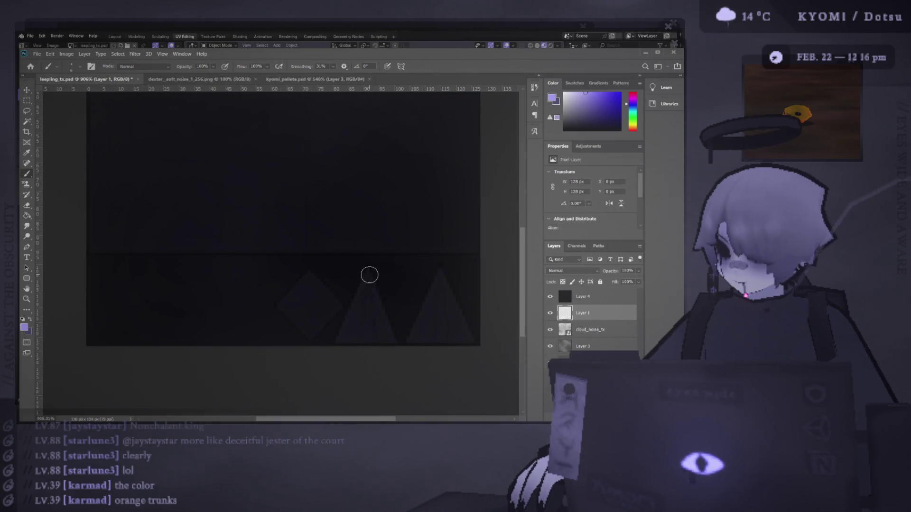
{"action": "key", "text": "ctrl+v"}
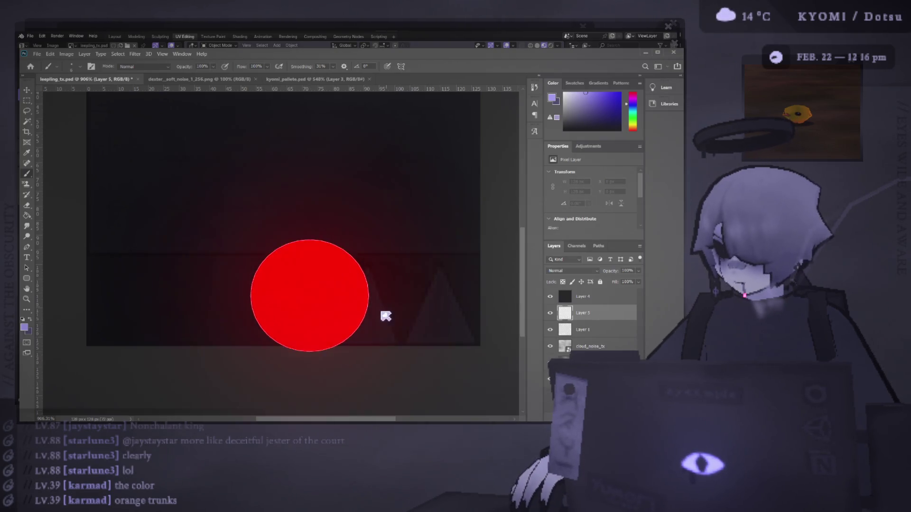
{"action": "mouse_move", "coordinate": [256, 315]}
{"action": "left_mouse_down"}
{"action": "mouse_move", "coordinate": [475, 335]}
{"action": "mouse_move", "coordinate": [244, 320]}
{"action": "mouse_move", "coordinate": [260, 320]}
{"action": "left_mouse_up"}
{"action": "key", "text": "ctrl+z"}
{"action": "key", "text": "ctrl+z"}
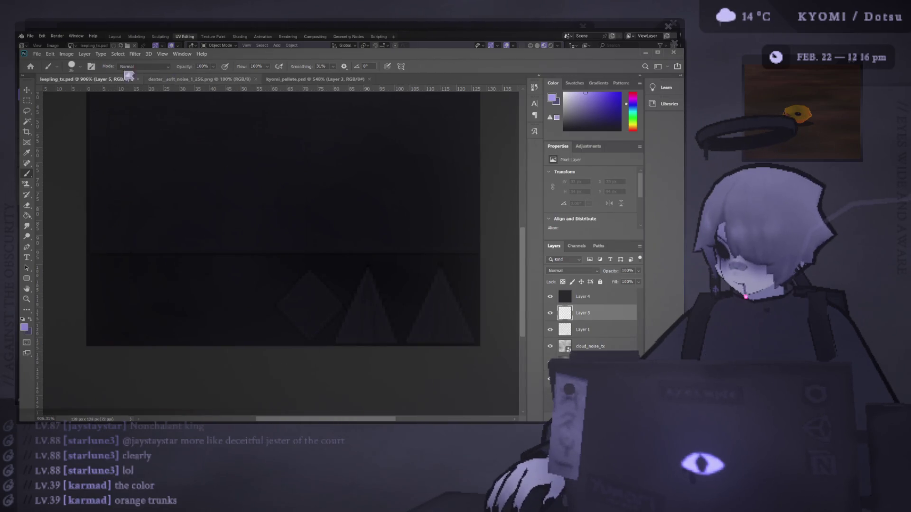
{"action": "key", "text": "period"}
{"action": "left_click_drag", "start_coordinate": [286, 258], "coordinate": [382, 319]}
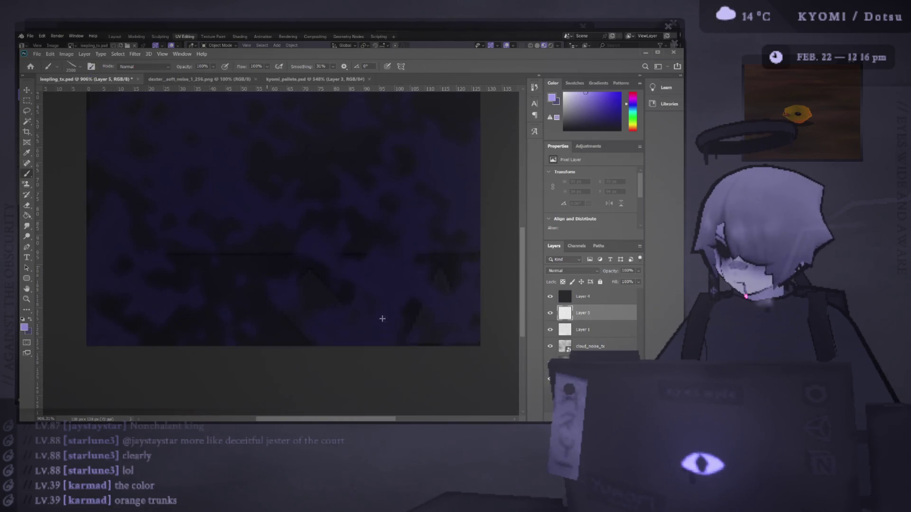
{"action": "key", "text": "ctrl+z"}
{"action": "key", "text": "m"}
{"action": "left_click_drag", "start_coordinate": [246, 259], "coordinate": [502, 380]}
Bucket-fill the selection lavender on Layer 5 and move Layer 5 above Layer 4
{"action": "key", "text": "g"}
{"action": "left_click", "coordinate": [354, 305]}
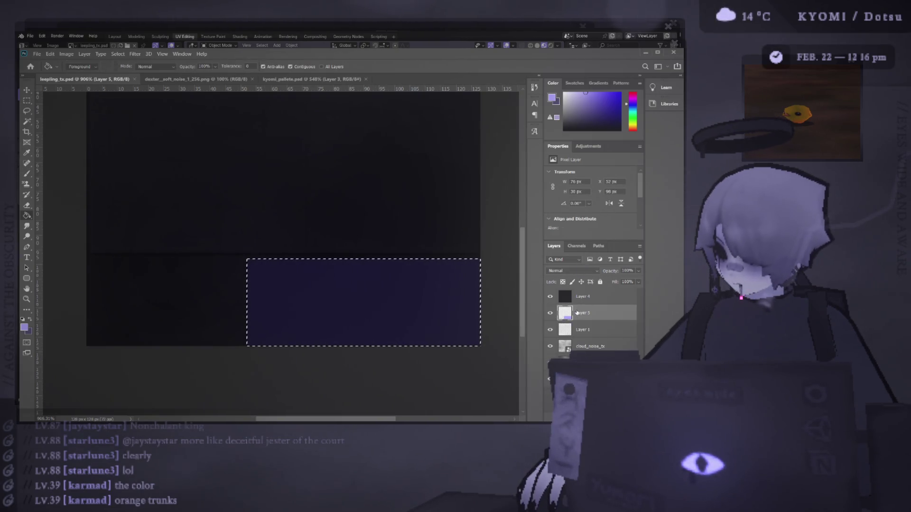
{"action": "left_click_drag", "start_coordinate": [581, 294], "coordinate": [582, 296]}
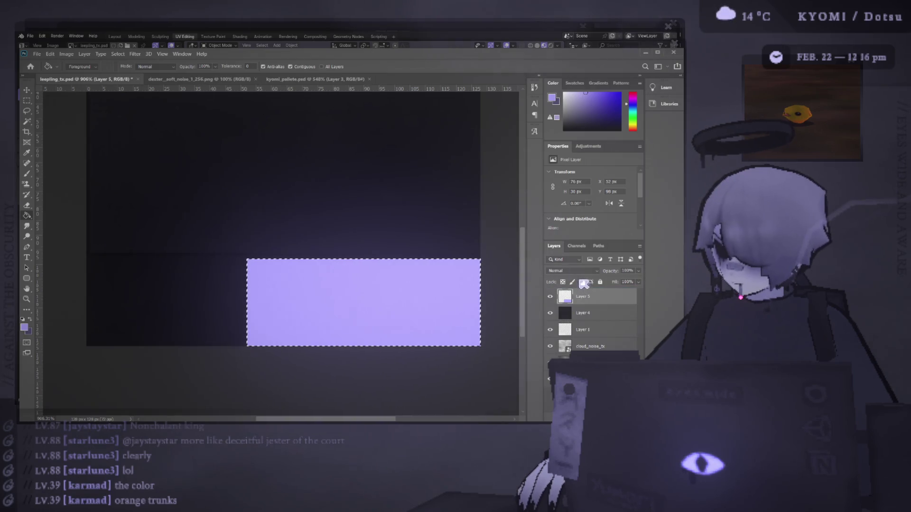
{"action": "scroll", "coordinate": [578, 271], "scroll_direction": "down", "scroll_amount": 6}
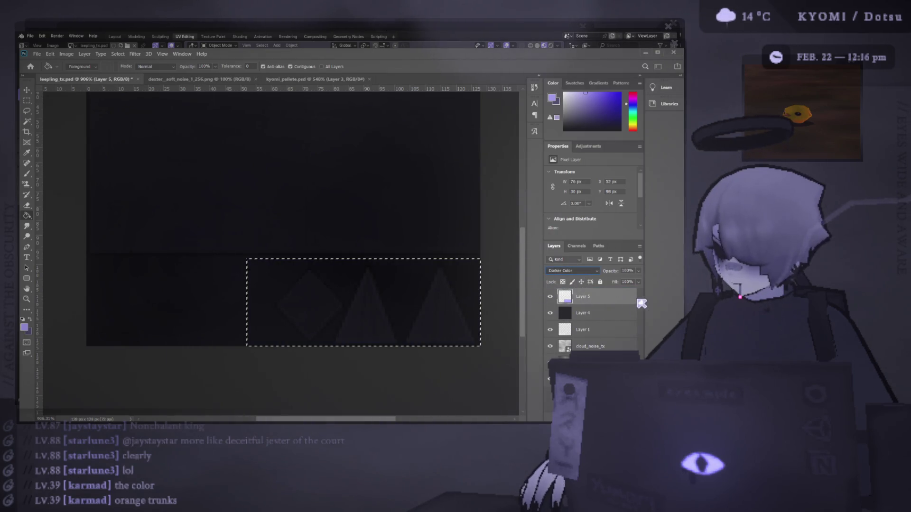
{"action": "left_click", "coordinate": [562, 309]}
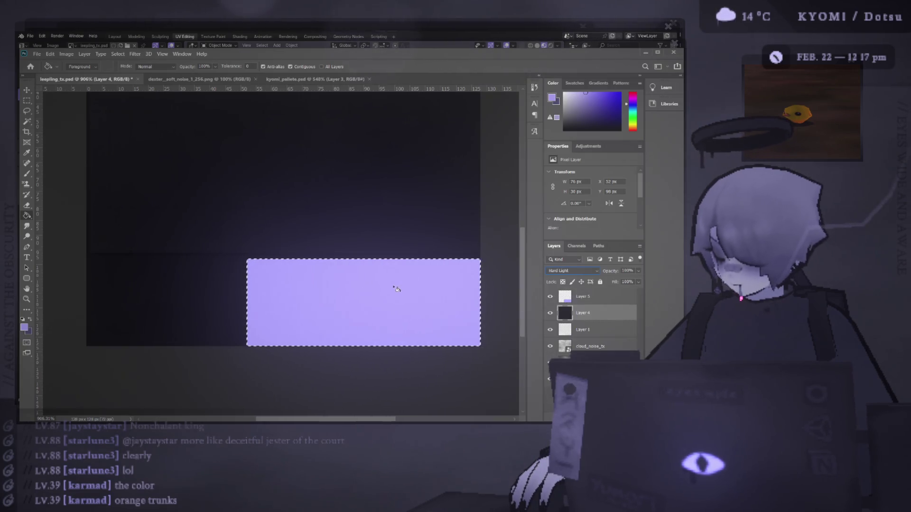
Set Layer 5 to Soft Light, deselect, and hide the Layer 1 triangle guide
{"action": "key", "text": "m"}
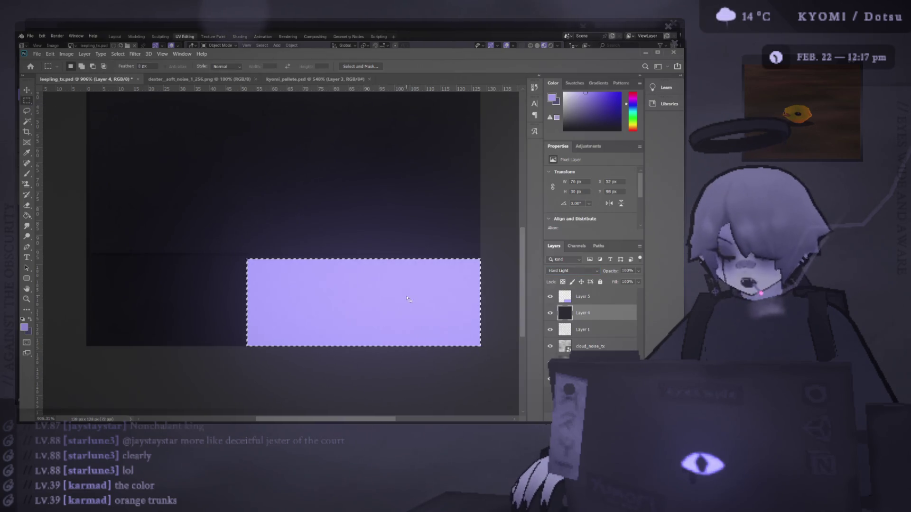
{"action": "left_click", "coordinate": [572, 297]}
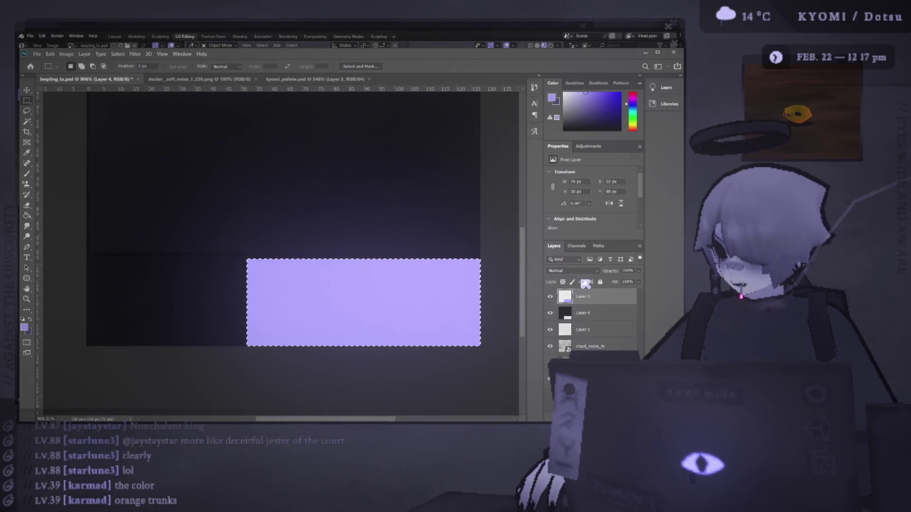
{"action": "key", "text": "shift+alt+h"}
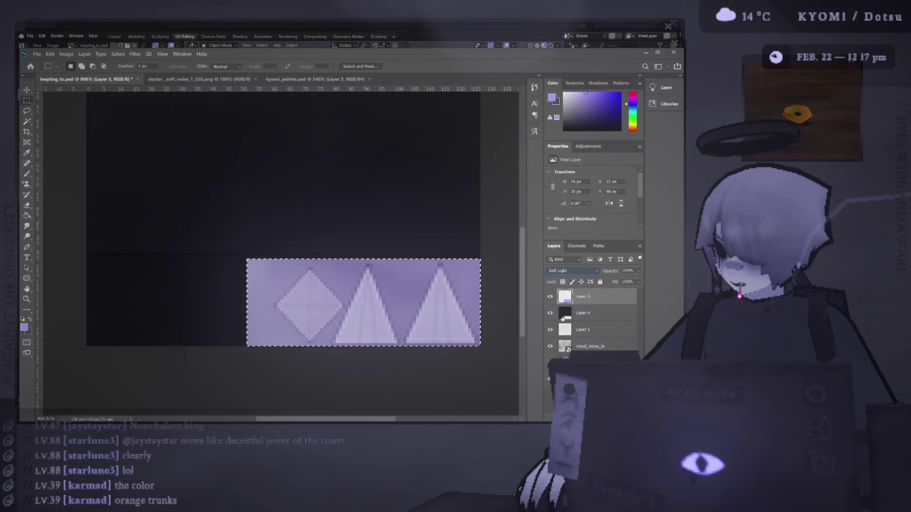
{"action": "key", "text": "ctrl+d"}
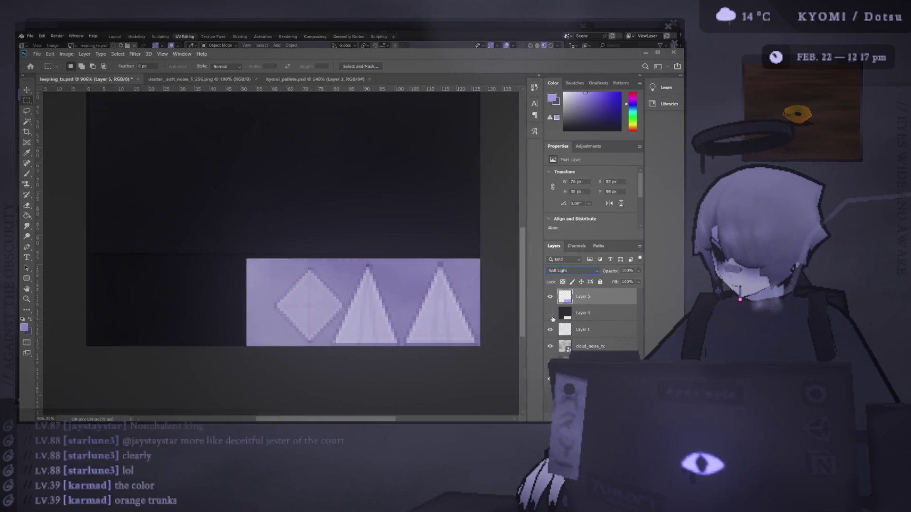
{"action": "left_click", "coordinate": [551, 313]}
{"action": "left_click", "coordinate": [551, 329]}
{"action": "scroll", "coordinate": [318, 244], "scroll_direction": "down", "scroll_amount": 3}
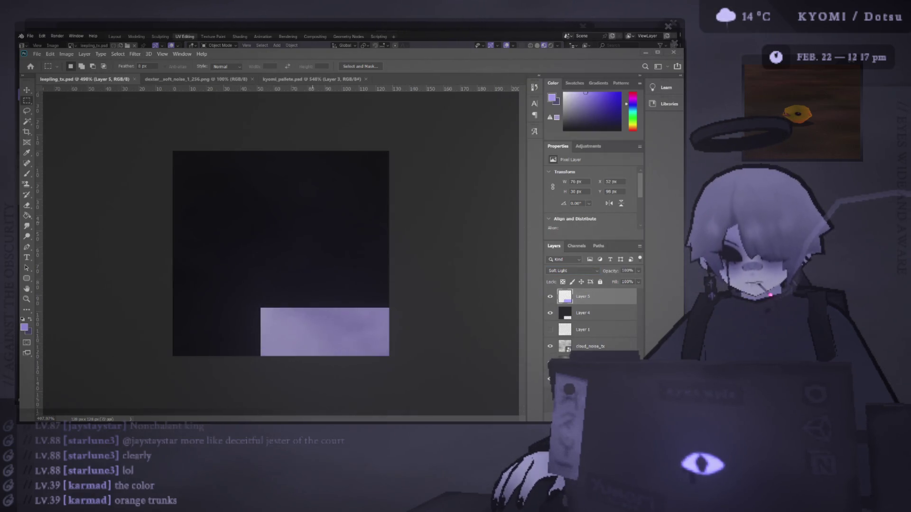
{"action": "key", "text": "alt+Tab"}
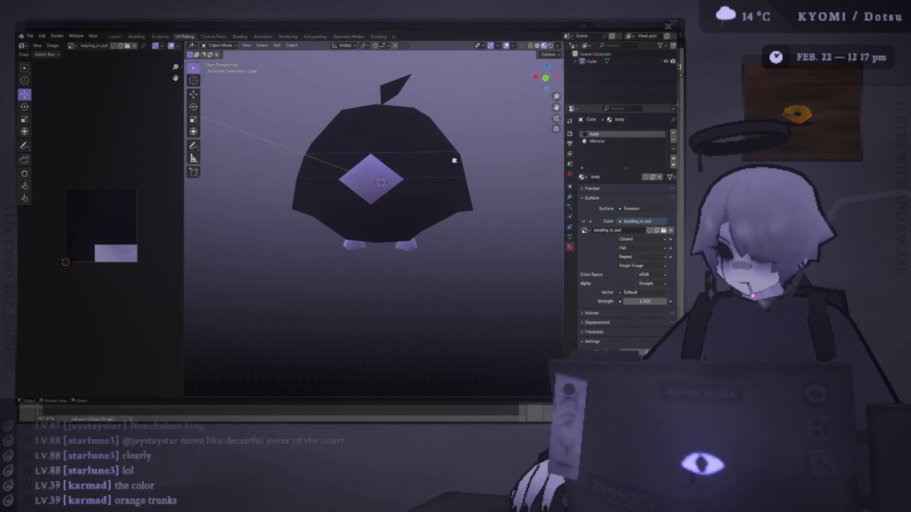
Remove the unused extra 'Material' slot from the creature
{"action": "left_click", "coordinate": [601, 142]}
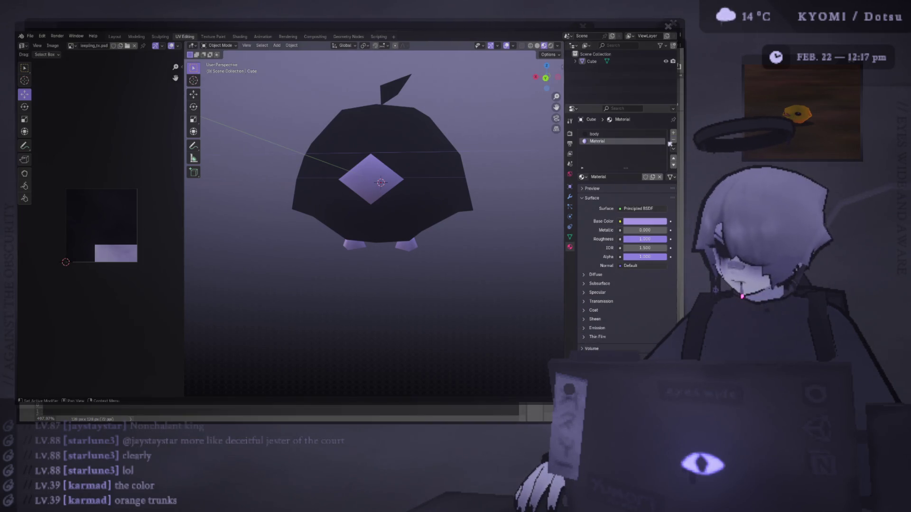
{"action": "right_click", "coordinate": [617, 142]}
{"action": "left_click", "coordinate": [673, 140]}
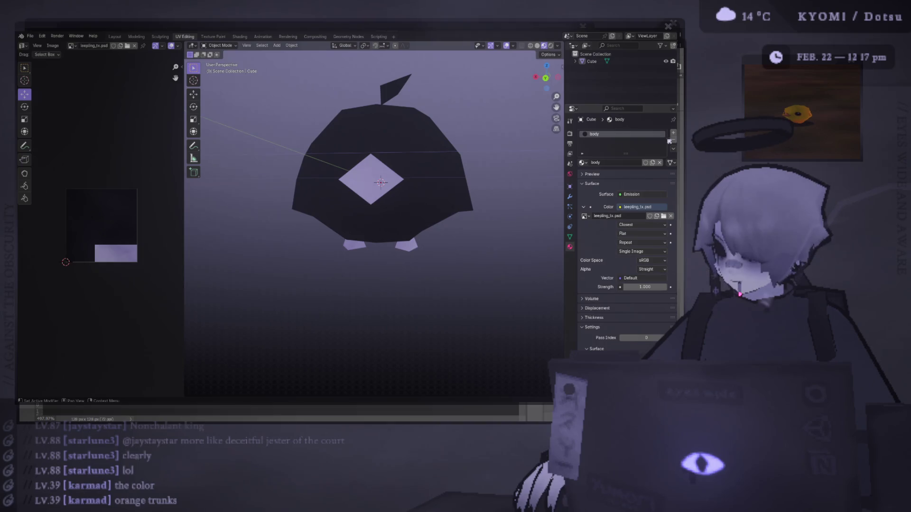
{"action": "mouse_move", "coordinate": [360, 181]}
{"action": "left_mouse_down"}
{"action": "mouse_move", "coordinate": [328, 156]}
{"action": "mouse_move", "coordinate": [558, 265]}
{"action": "left_mouse_up"}
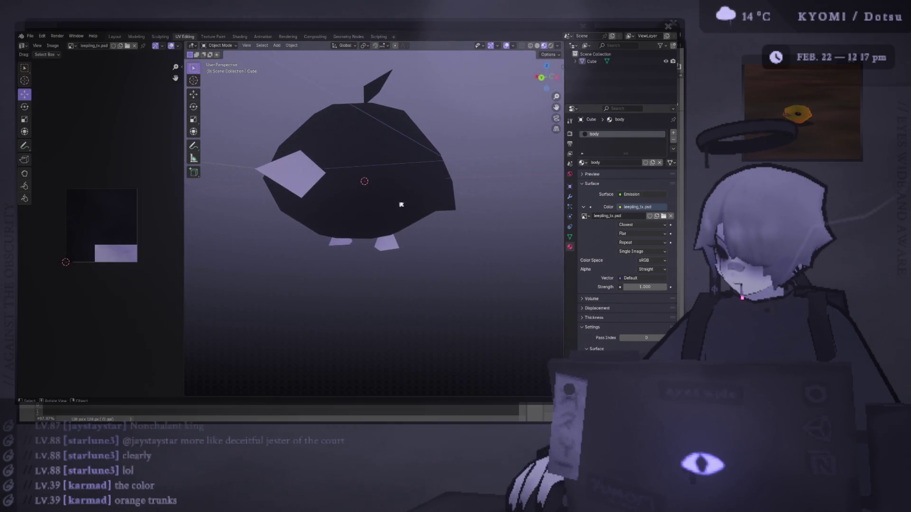
{"action": "left_click_drag", "start_coordinate": [401, 205], "coordinate": [403, 235]}
In Edit Mode, reveal all hidden faces with Alt+H and assign them the body material
{"action": "key", "text": "Tab"}
{"action": "key", "text": "alt+a"}
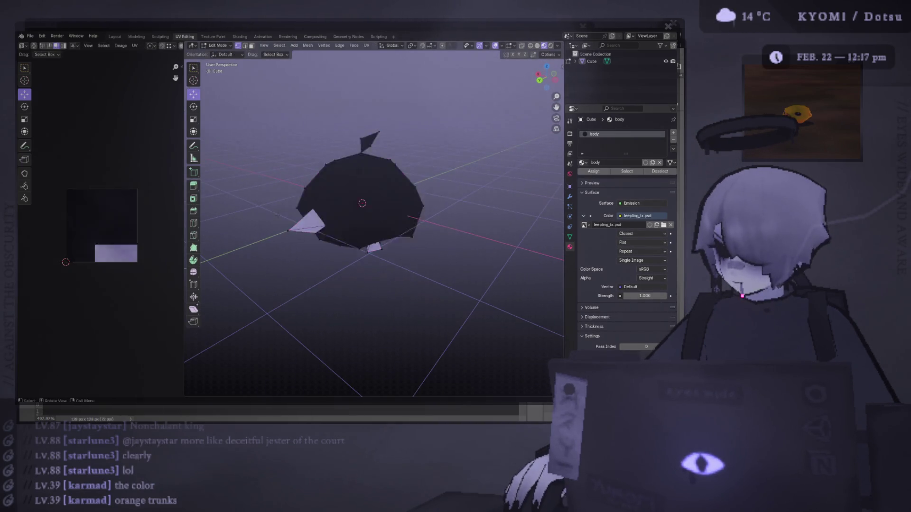
{"action": "scroll", "coordinate": [352, 234], "scroll_direction": "up", "scroll_amount": 3}
{"action": "scroll", "coordinate": [357, 231], "scroll_direction": "up", "scroll_amount": 5}
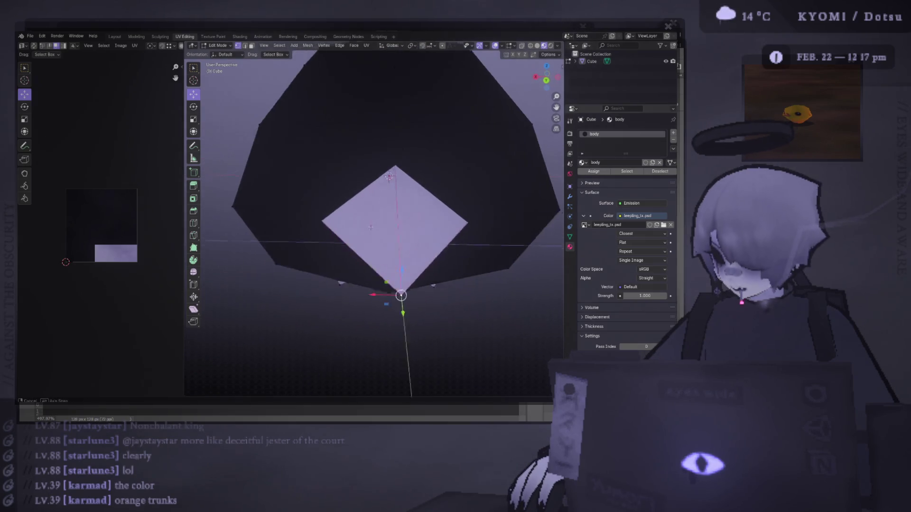
{"action": "scroll", "coordinate": [357, 223], "scroll_direction": "down", "scroll_amount": 6}
{"action": "mouse_move", "coordinate": [357, 223]}
{"action": "left_mouse_down"}
{"action": "mouse_move", "coordinate": [355, 170]}
{"action": "mouse_move", "coordinate": [321, 223]}
{"action": "left_mouse_up"}
{"action": "key", "text": "alt+h"}
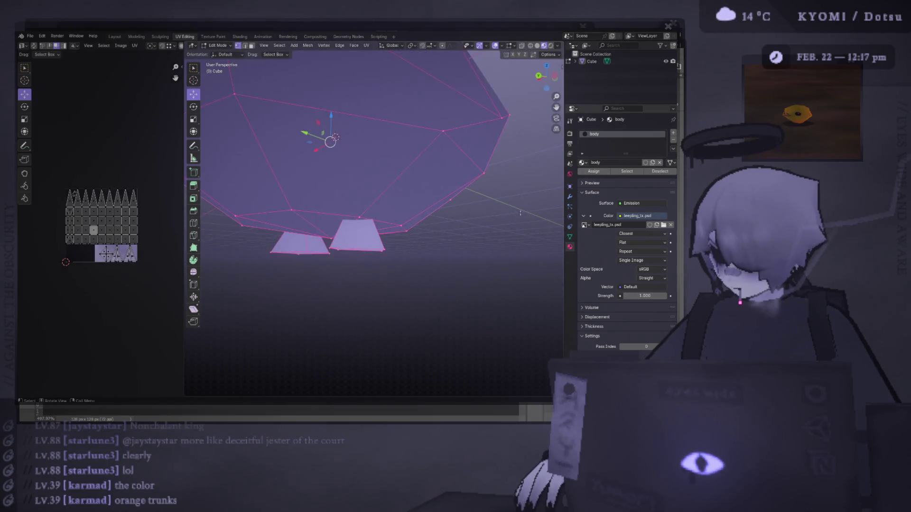
{"action": "left_click", "coordinate": [594, 172]}
Return to Object Mode and orbit to check the dark texture on the whole model
{"action": "key", "text": "Tab"}
{"action": "mouse_move", "coordinate": [409, 259]}
{"action": "left_mouse_down"}
{"action": "mouse_move", "coordinate": [425, 258]}
{"action": "mouse_move", "coordinate": [451, 291]}
{"action": "mouse_move", "coordinate": [431, 284]}
{"action": "left_mouse_up"}
{"action": "key", "text": "Tab"}
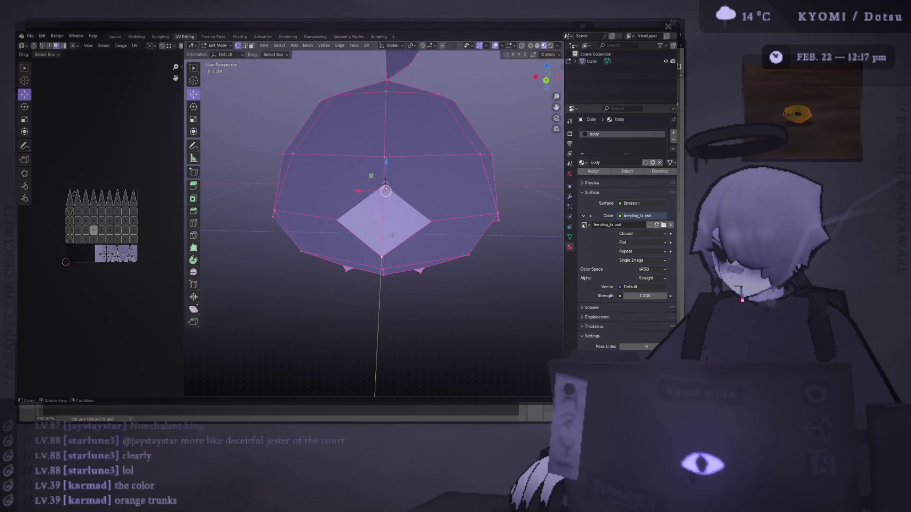
{"action": "key", "text": "Tab"}
{"action": "key", "text": "Tab"}
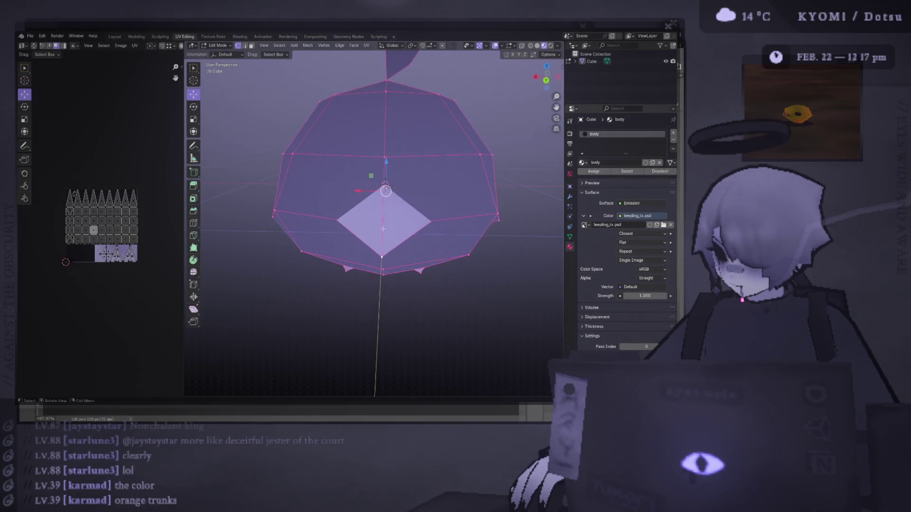
{"action": "key", "text": "Tab"}
{"action": "key", "text": "alt+Tab"}
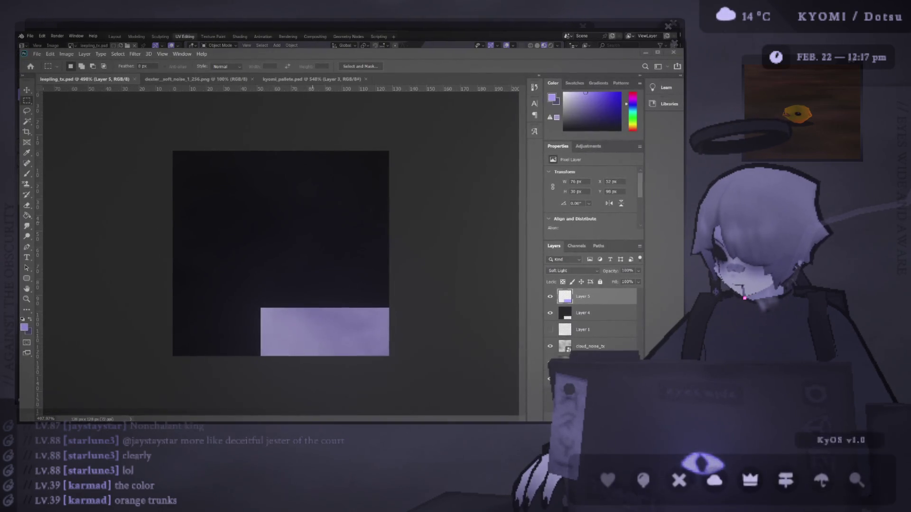
Add an empty Layer 6 on top of the stack above Layer 5, keeping Layer 1 hidden
{"action": "key", "text": "alt+Tab"}
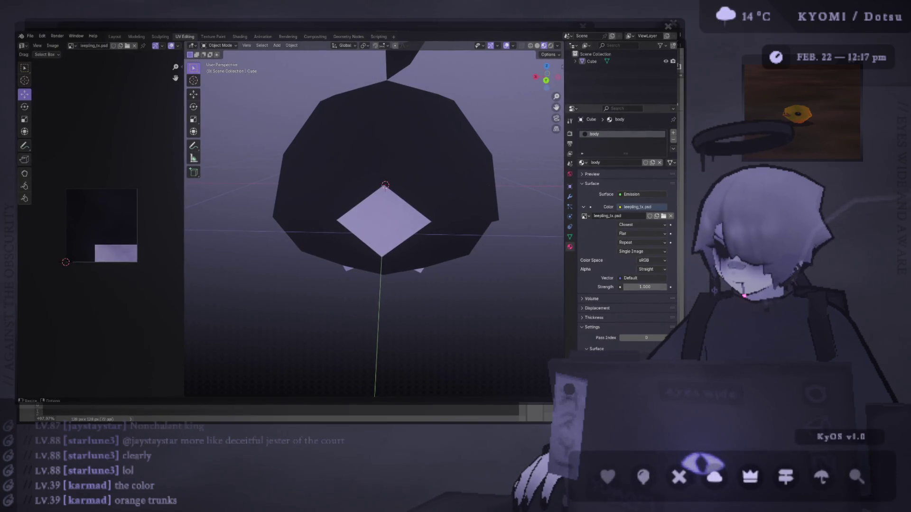
{"action": "key", "text": "alt+Tab"}
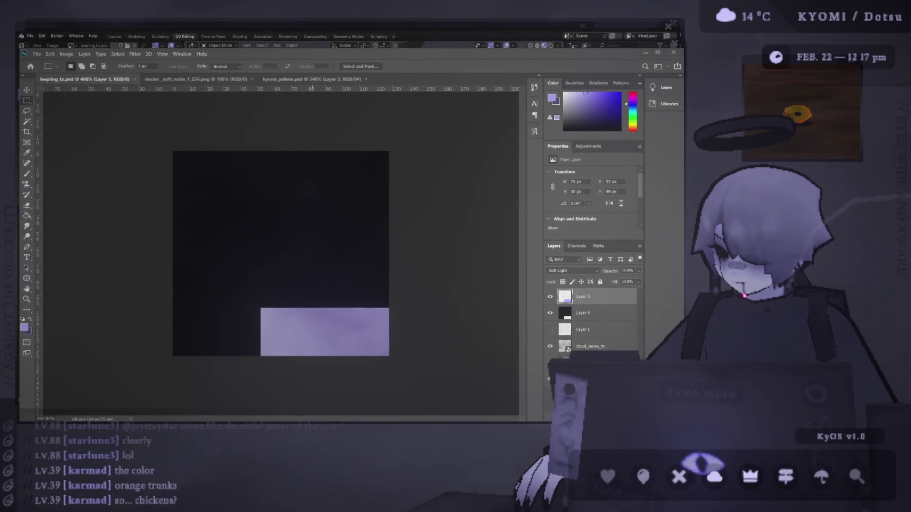
{"action": "scroll", "coordinate": [284, 220], "scroll_direction": "down", "scroll_amount": 2}
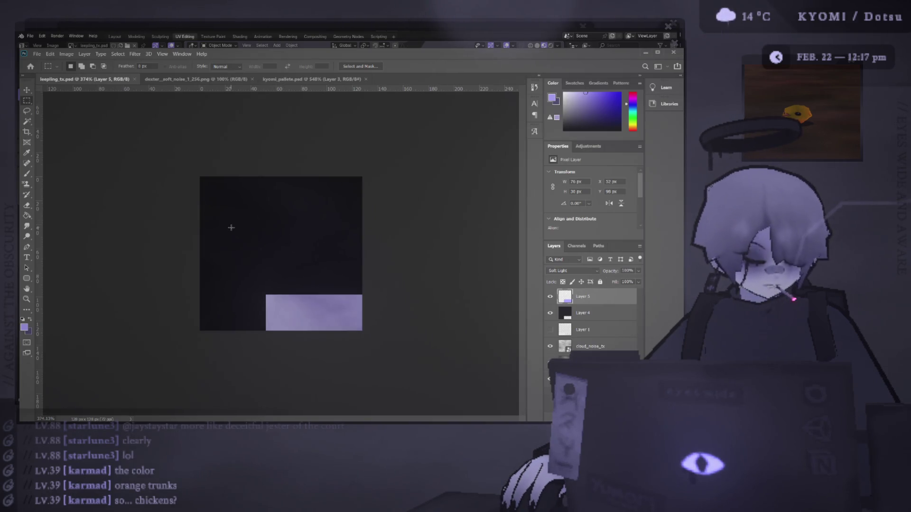
{"action": "scroll", "coordinate": [231, 228], "scroll_direction": "up", "scroll_amount": 3}
{"action": "left_click", "coordinate": [551, 328]}
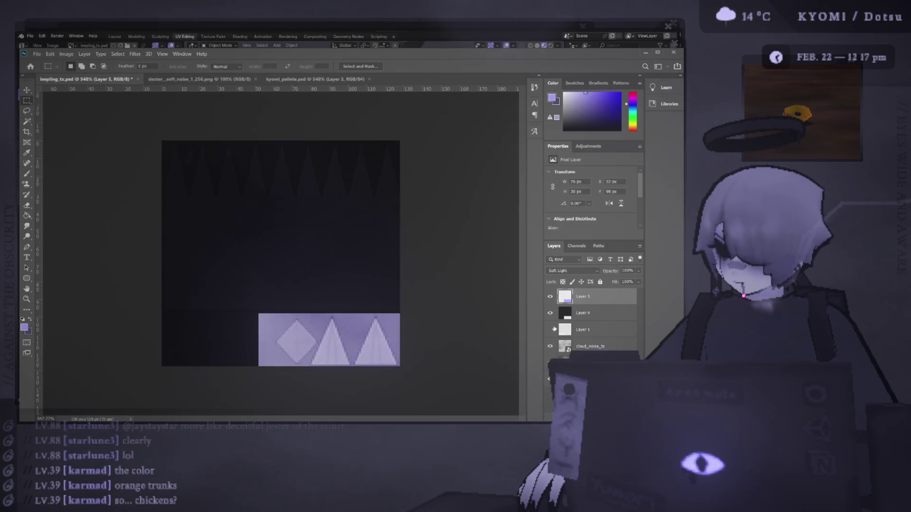
{"action": "left_click", "coordinate": [551, 328]}
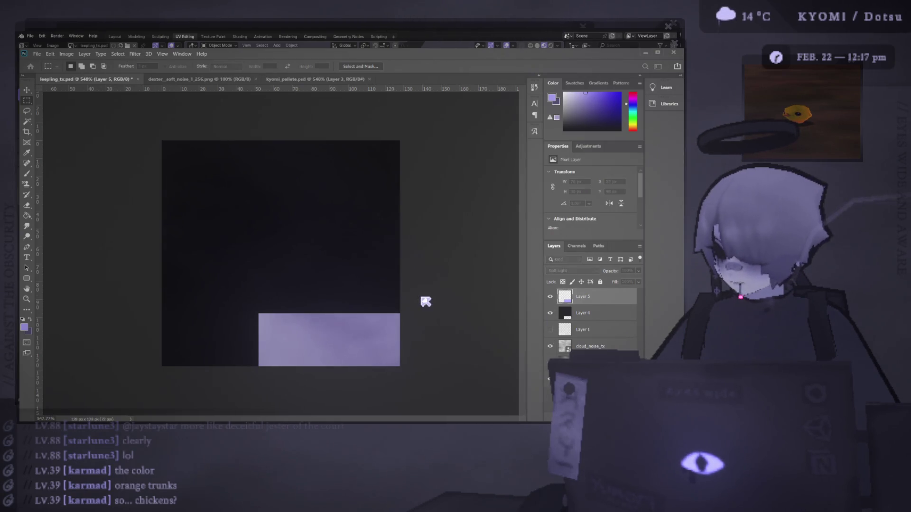
{"action": "key", "text": "ctrl+shift+alt+n"}
{"action": "key", "text": "b"}
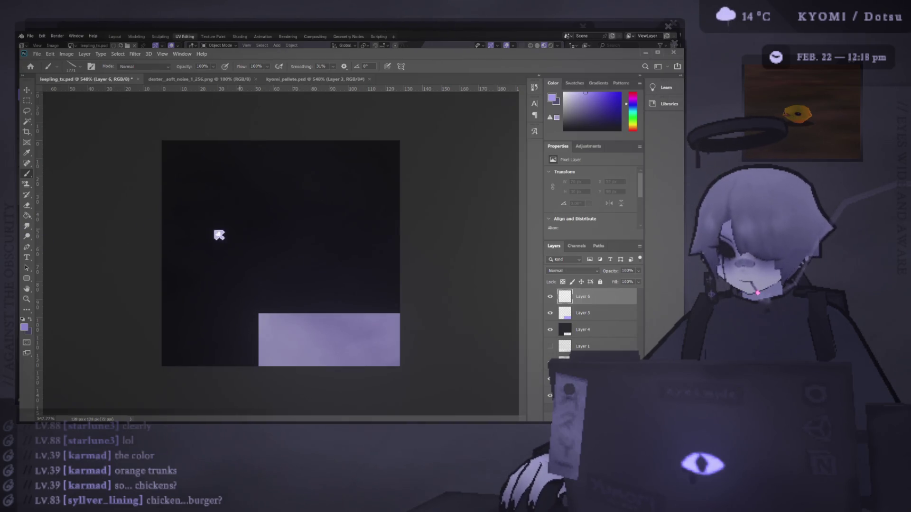
Make the brush much smaller, zoom in, and enable a vertical paint-symmetry axis
{"action": "key", "text": "bracketleft"}
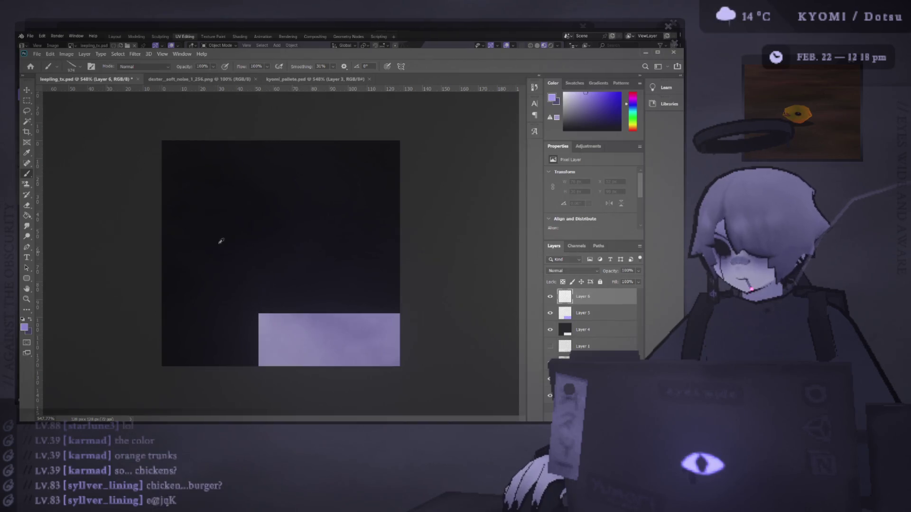
{"action": "key", "text": "bracketleft"}
{"action": "key", "text": "bracketleft"}
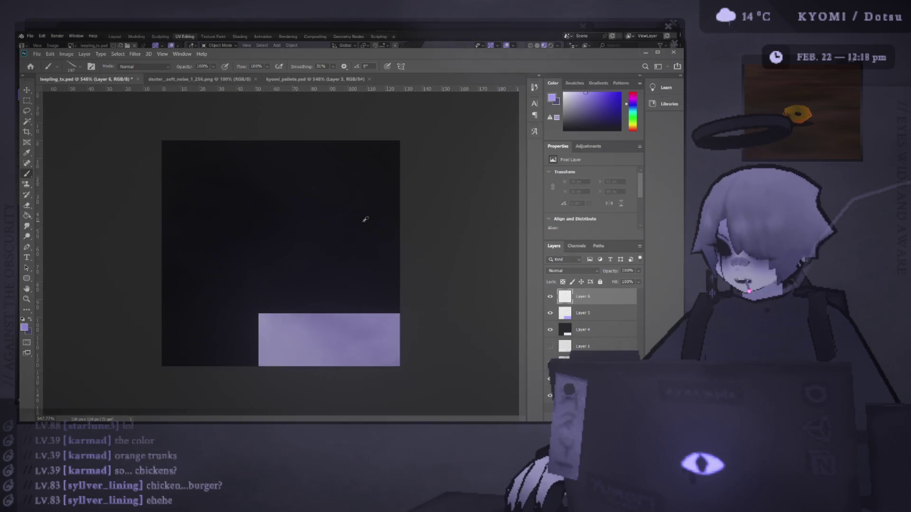
{"action": "key", "text": "bracketleft"}
{"action": "key", "text": "bracketleft"}
{"action": "key", "text": "bracketleft"}
{"action": "key", "text": "bracketleft"}
{"action": "key", "text": "bracketleft"}
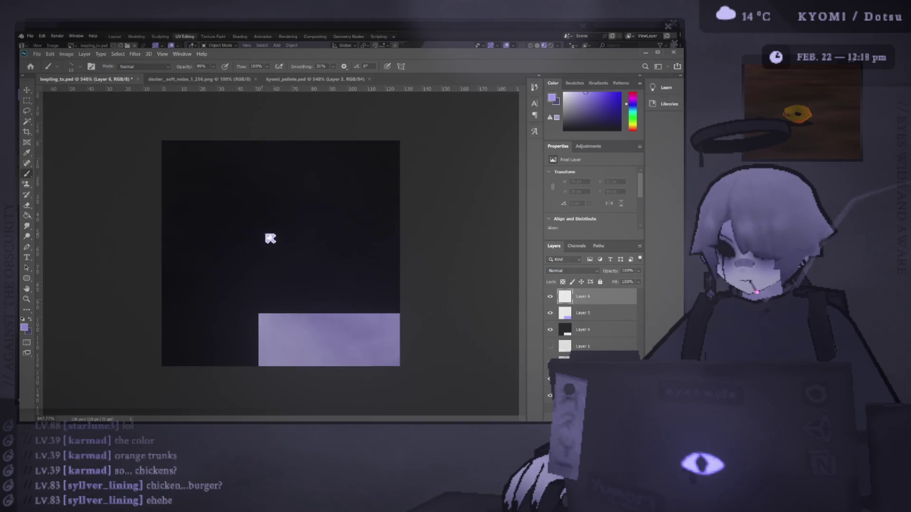
{"action": "key", "text": "ctrl+plus"}
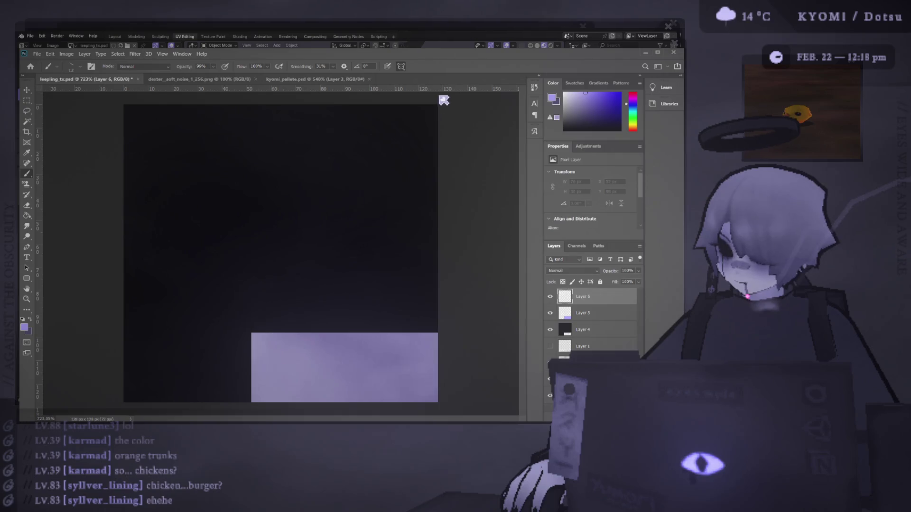
{"action": "key", "text": "ctrl+t"}
{"action": "left_click", "coordinate": [557, 352]}
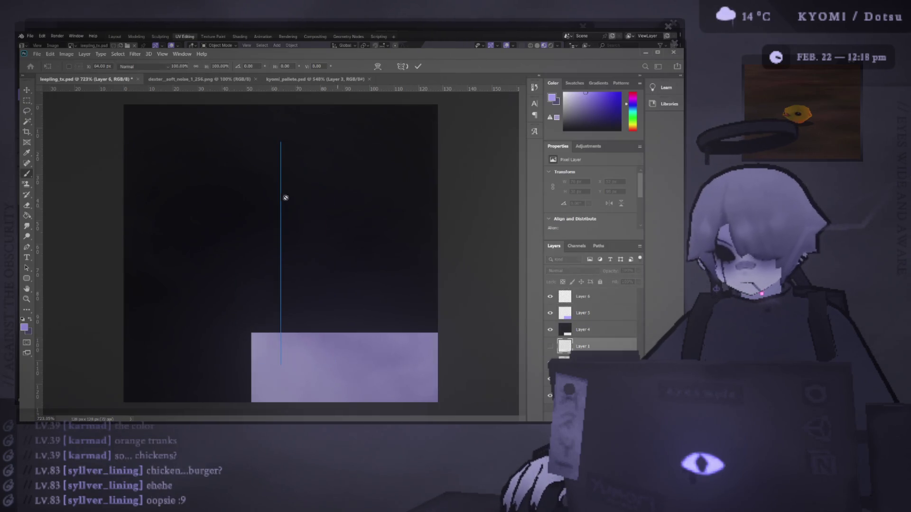
Show Layer 1's diamond and triangle guides and add Layer 7 placed below Layer 6
{"action": "left_click", "coordinate": [550, 346]}
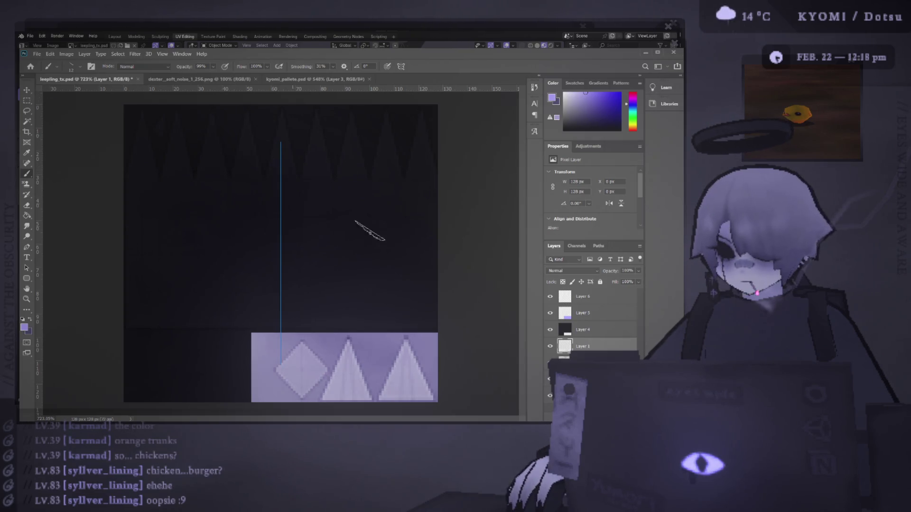
{"action": "key", "text": "v"}
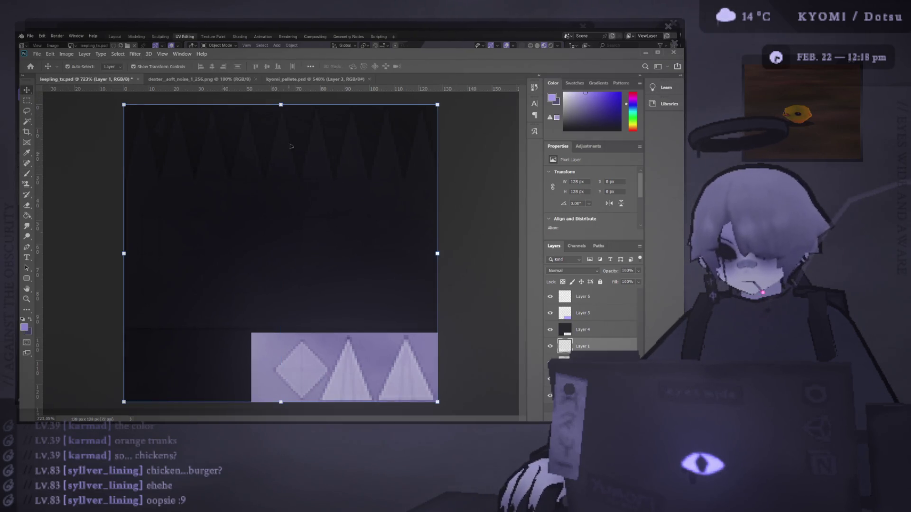
{"action": "left_click", "coordinate": [90, 138]}
{"action": "key", "text": "b"}
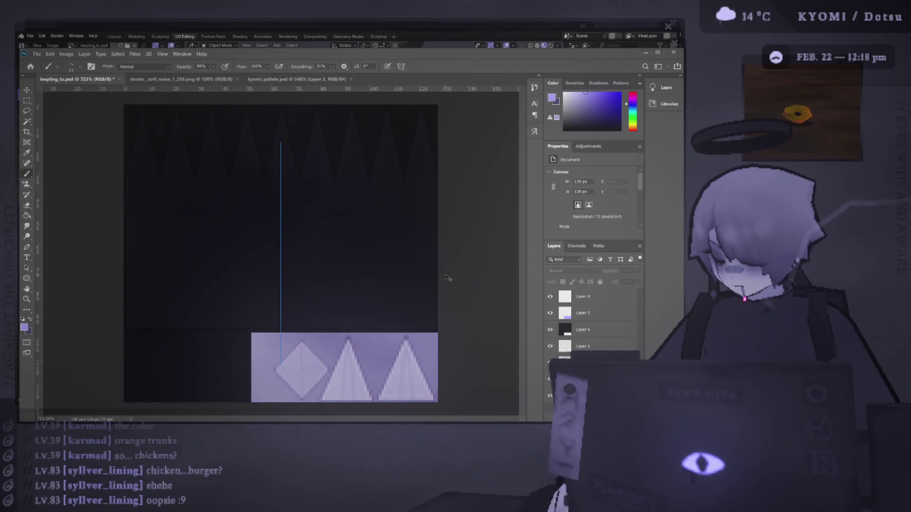
{"action": "key", "text": "ctrl+shift+alt+n"}
{"action": "left_click_drag", "start_coordinate": [600, 310], "coordinate": [601, 320]}
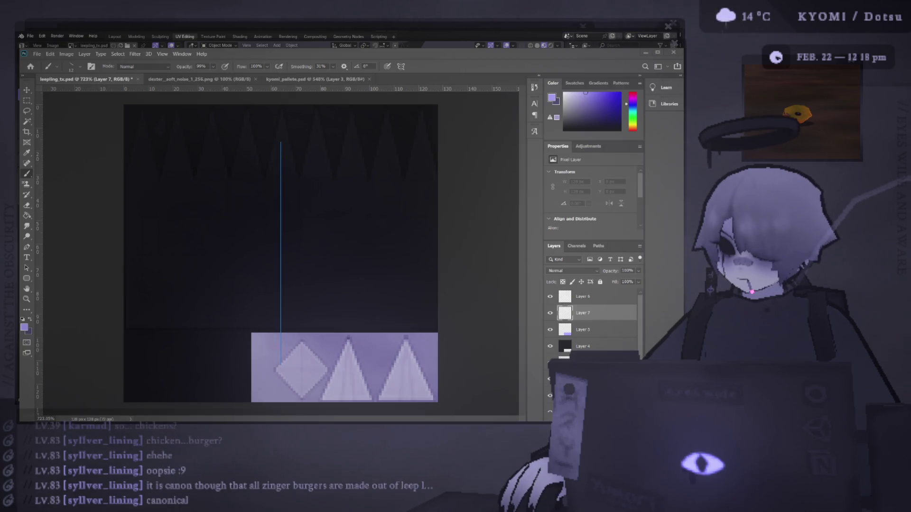
{"action": "left_click", "coordinate": [31, 91]}
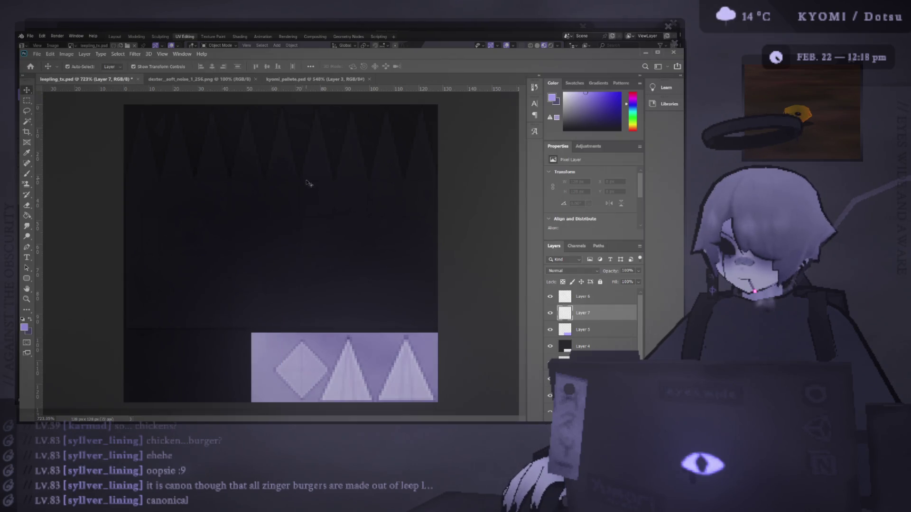
Test mirrored eye strokes and a small soft dot on Layer 7 with the symmetry brush
{"action": "key", "text": "b"}
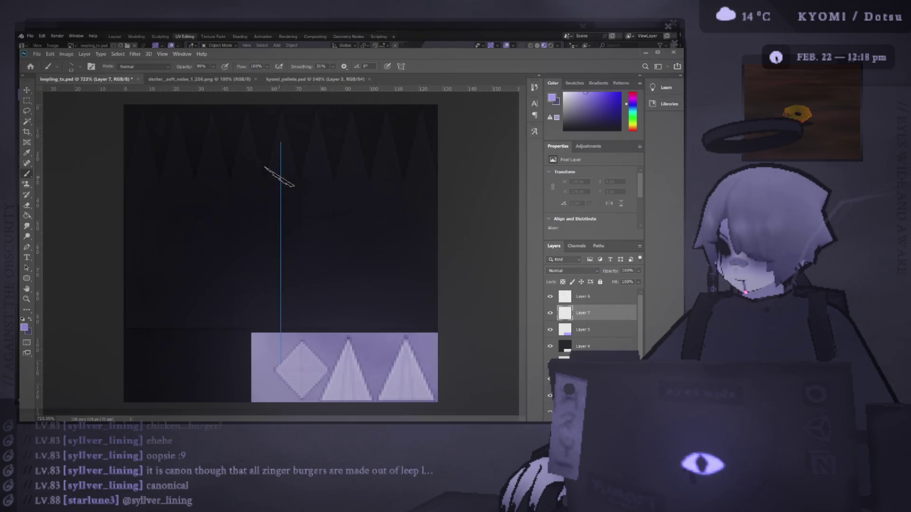
{"action": "mouse_move", "coordinate": [228, 161]}
{"action": "left_mouse_down"}
{"action": "mouse_move", "coordinate": [190, 200]}
{"action": "mouse_move", "coordinate": [143, 209]}
{"action": "mouse_move", "coordinate": [199, 218]}
{"action": "left_mouse_up"}
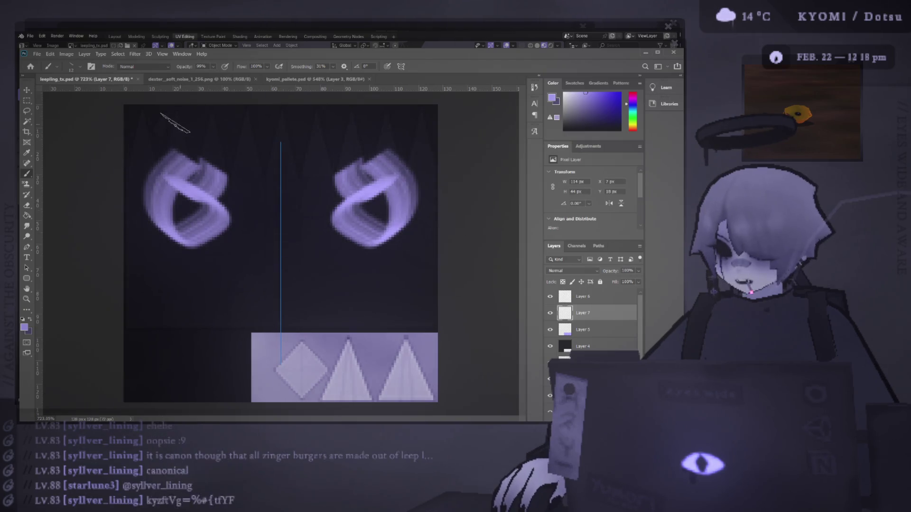
{"action": "key", "text": "ctrl+z"}
{"action": "left_click_drag", "start_coordinate": [208, 155], "coordinate": [202, 223]}
{"action": "key", "text": "ctrl+z"}
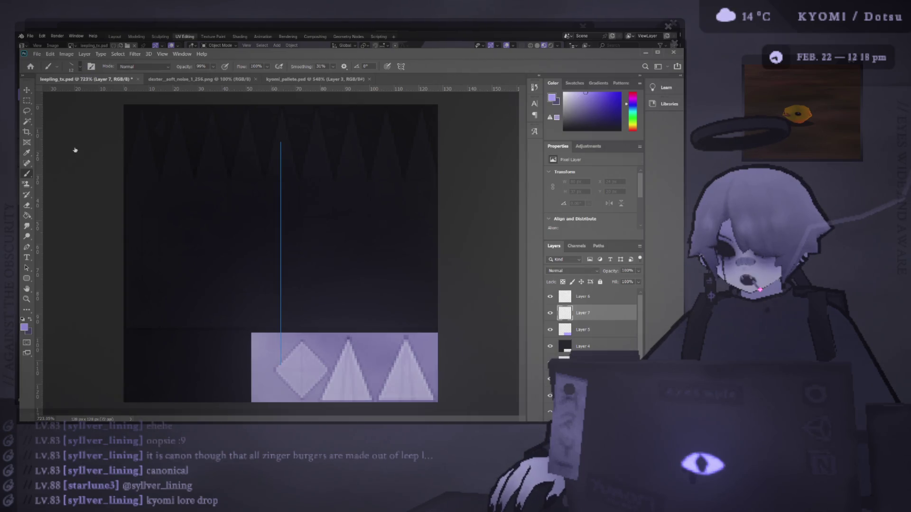
{"action": "mouse_move", "coordinate": [223, 203]}
{"action": "left_mouse_down"}
{"action": "mouse_move", "coordinate": [223, 252]}
{"action": "mouse_move", "coordinate": [199, 275]}
{"action": "left_mouse_up"}
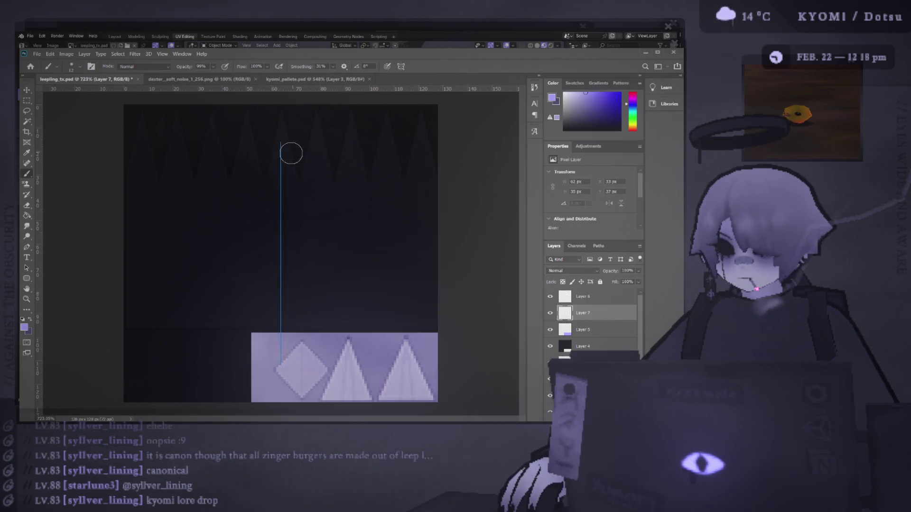
{"action": "key", "text": "v"}
{"action": "key", "text": "b"}
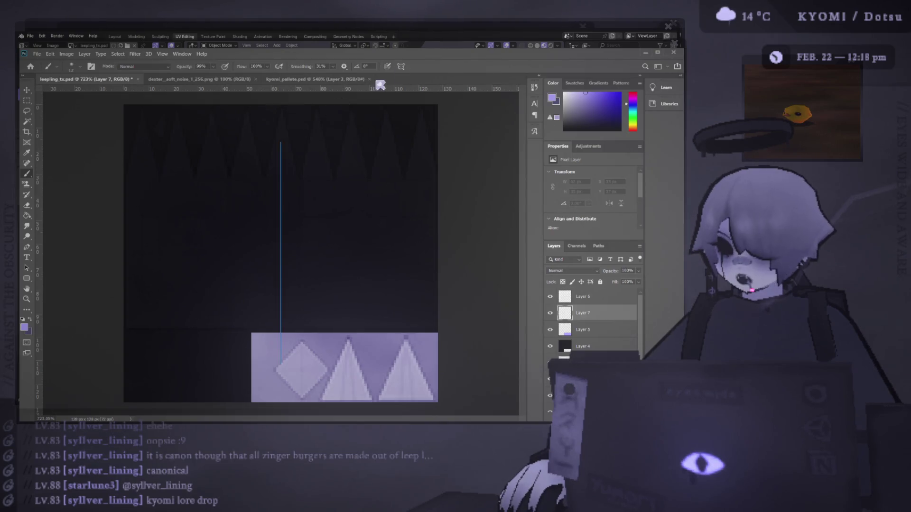
{"action": "scroll", "coordinate": [274, 254], "scroll_direction": "up", "scroll_amount": 5}
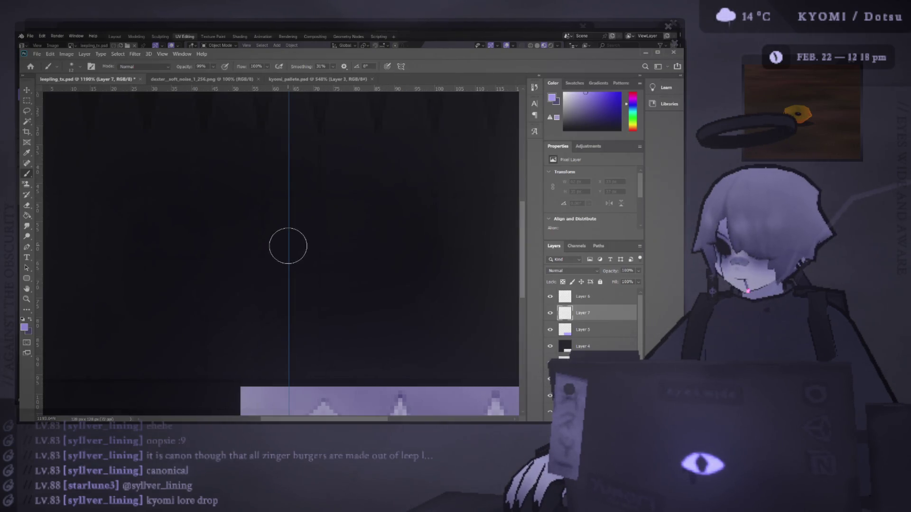
{"action": "left_click", "coordinate": [287, 245]}
{"action": "left_click", "coordinate": [26, 90]}
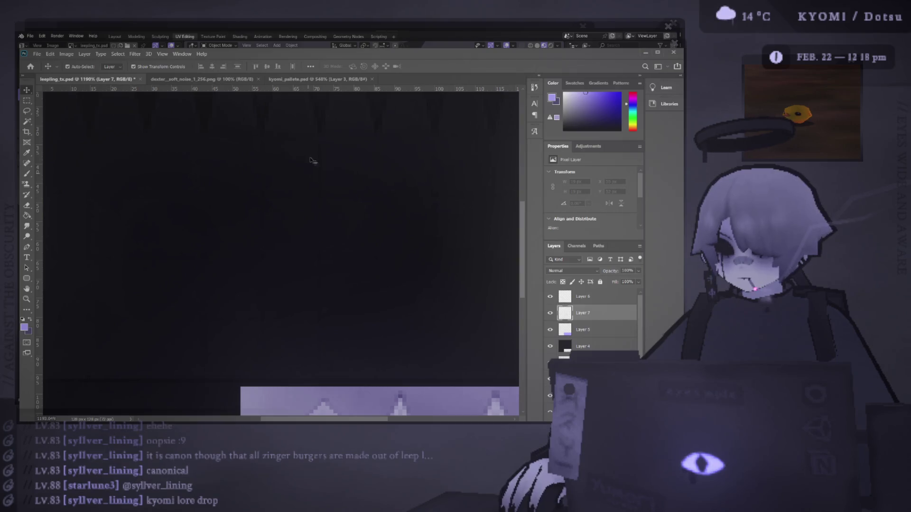
{"action": "key", "text": "b"}
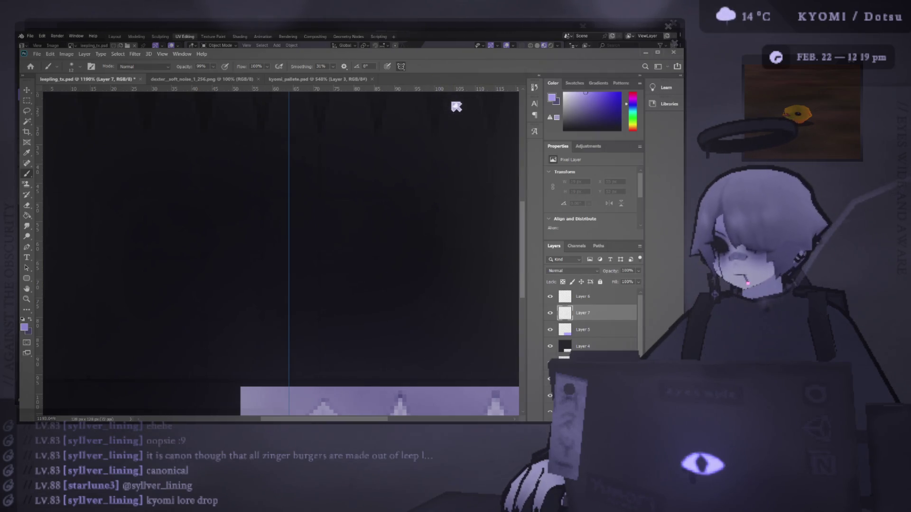
Shift Layer 7's content right and up, then paint mirrored soft lavender eye dots lower and wider apart
{"action": "key", "text": "ctrl+t"}
{"action": "scroll", "coordinate": [289, 152], "scroll_direction": "down", "scroll_amount": 5}
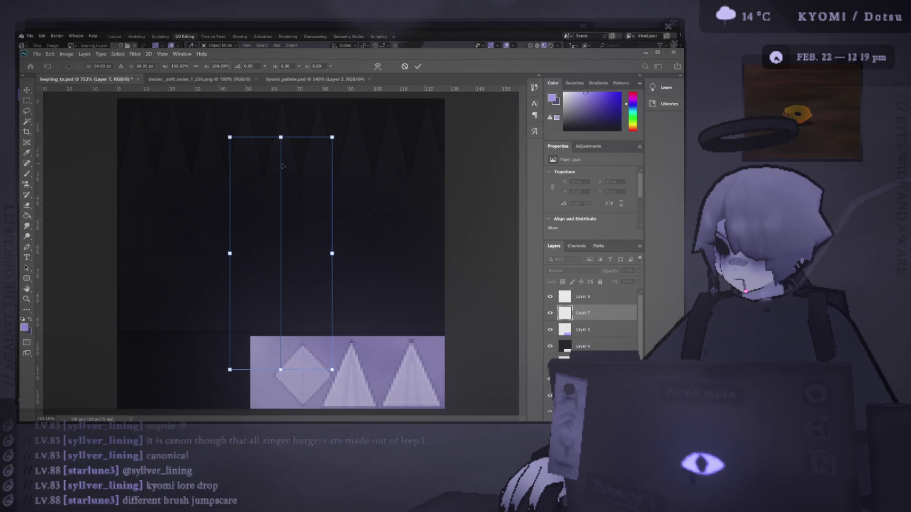
{"action": "mouse_move", "coordinate": [282, 165]}
{"action": "left_mouse_down"}
{"action": "mouse_move", "coordinate": [349, 148]}
{"action": "mouse_move", "coordinate": [302, 147]}
{"action": "mouse_move", "coordinate": [304, 137]}
{"action": "left_mouse_up"}
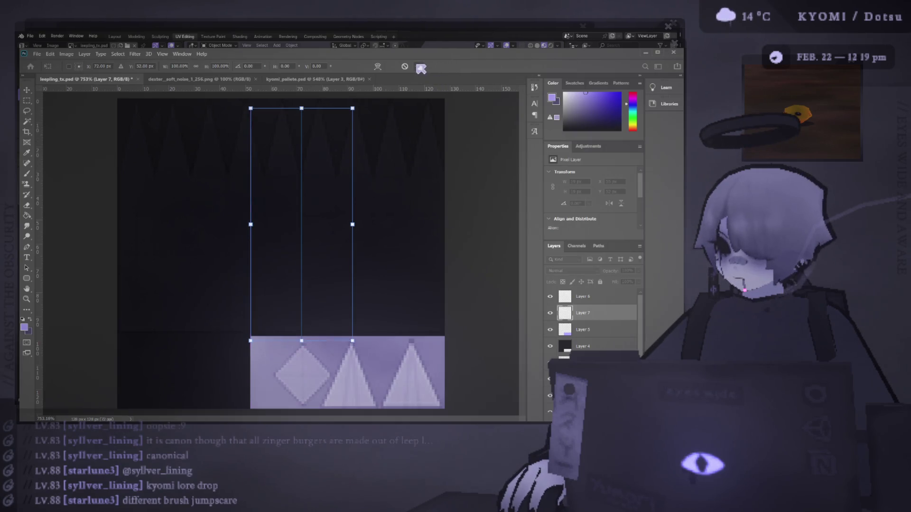
{"action": "key", "text": "b"}
{"action": "scroll", "coordinate": [327, 188], "scroll_direction": "up", "scroll_amount": 2}
{"action": "left_click", "coordinate": [341, 214]}
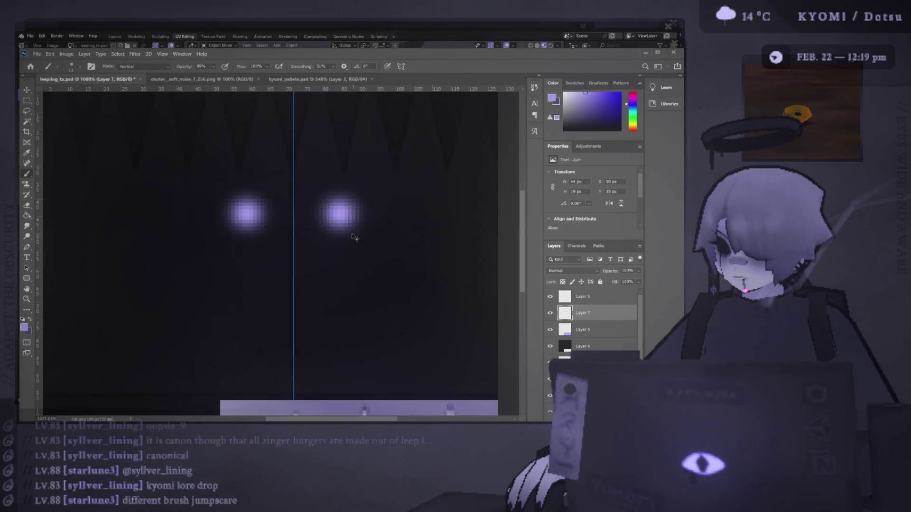
{"action": "key", "text": "ctrl+z"}
{"action": "left_click", "coordinate": [350, 229]}
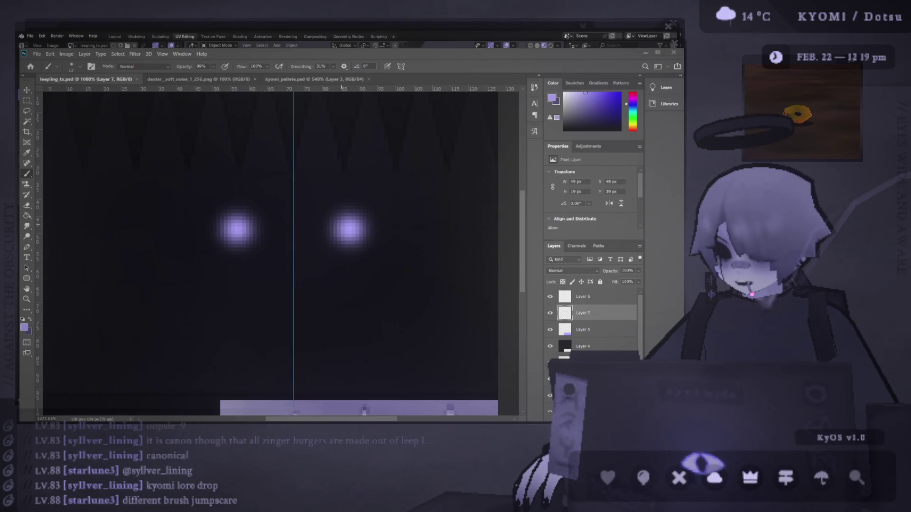
{"action": "key", "text": "alt+Tab"}
{"action": "scroll", "coordinate": [332, 157], "scroll_direction": "down", "scroll_amount": 5}
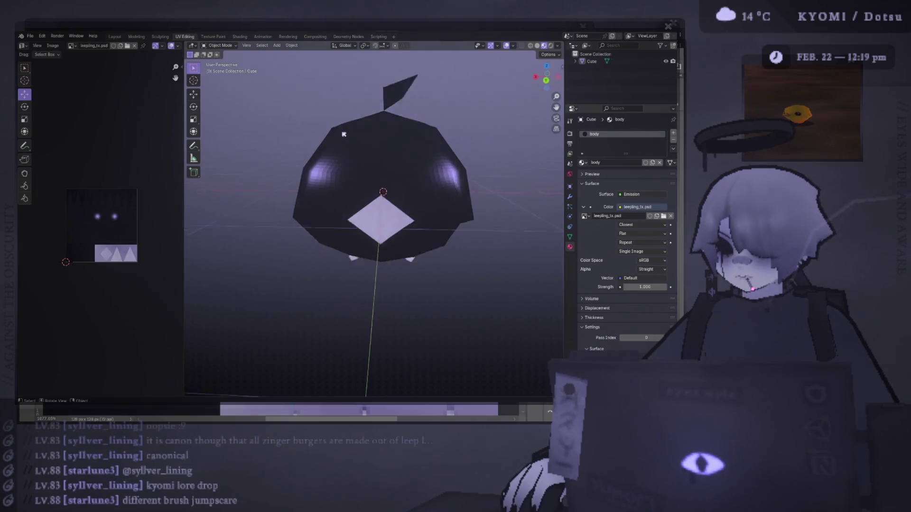
Orbit the Blender view to inspect the glowing lavender eyes on the creature
{"action": "left_click_drag", "start_coordinate": [332, 156], "coordinate": [329, 116]}
{"action": "key", "text": "alt+Tab"}
{"action": "key", "text": "alt+Tab"}
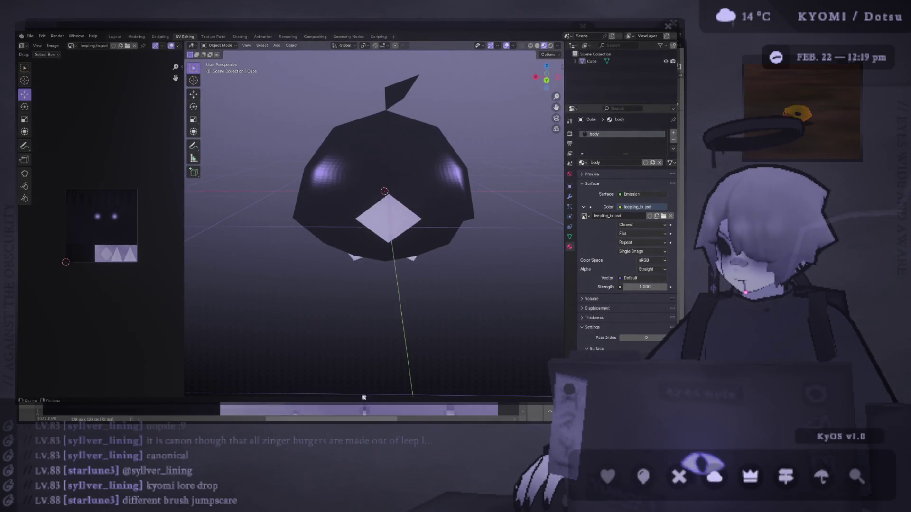
{"action": "key", "text": "alt+Tab"}
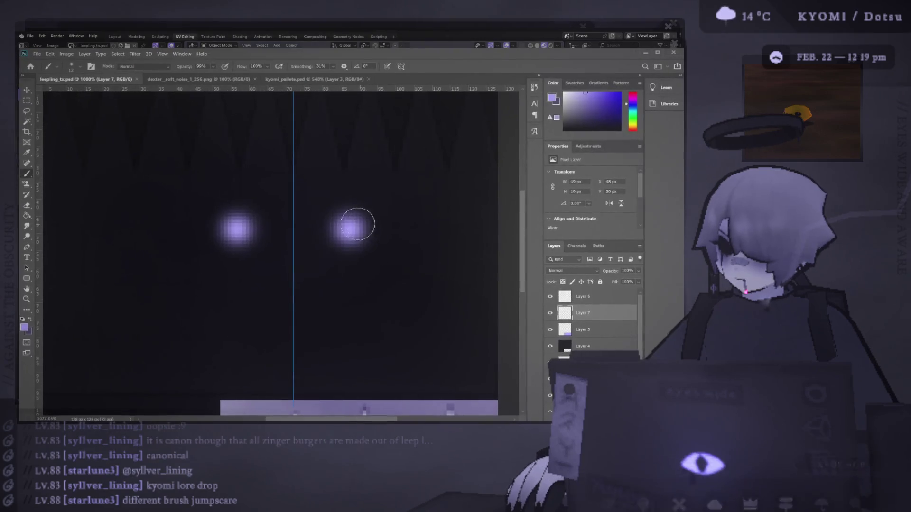
Replace the soft eye glow with two solid lavender dots painted close to the centre guide
{"action": "key", "text": "ctrl+z"}
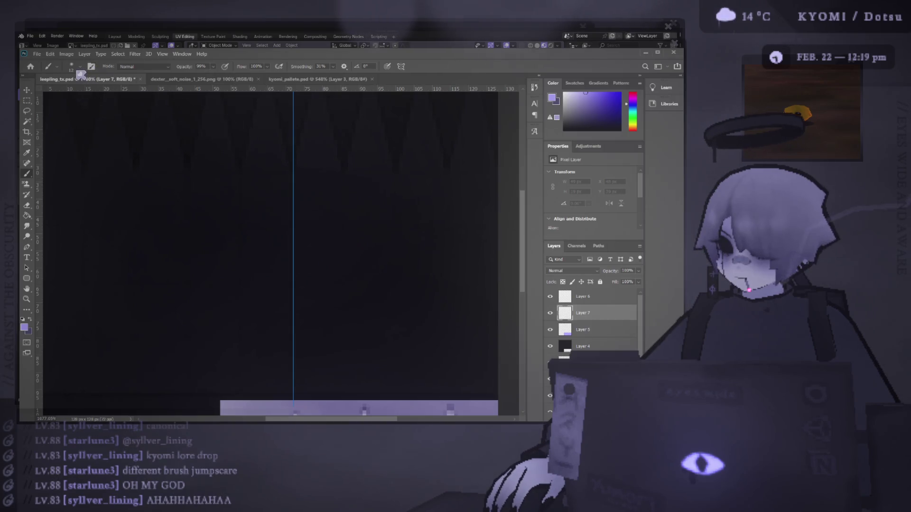
{"action": "key", "text": "ctrl+shift+z"}
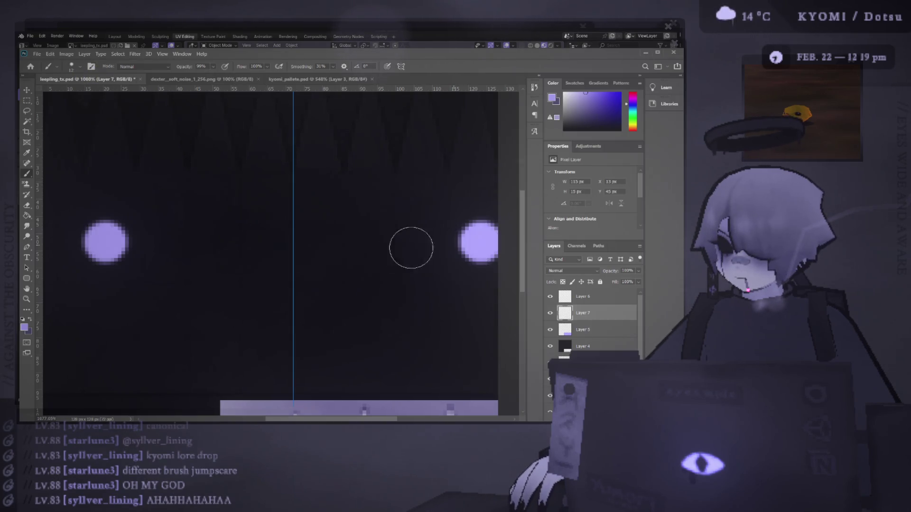
{"action": "key", "text": "ctrl+z"}
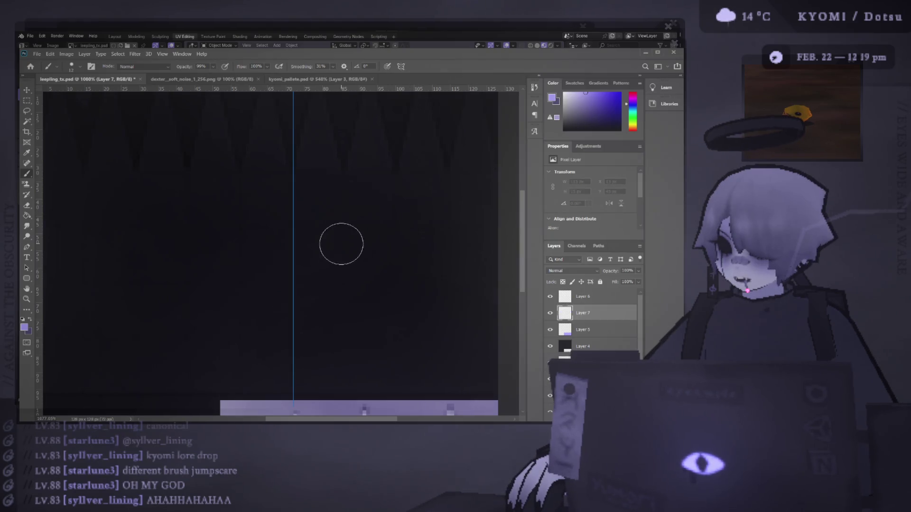
{"action": "left_click", "coordinate": [340, 239]}
{"action": "key", "text": "ctrl+s"}
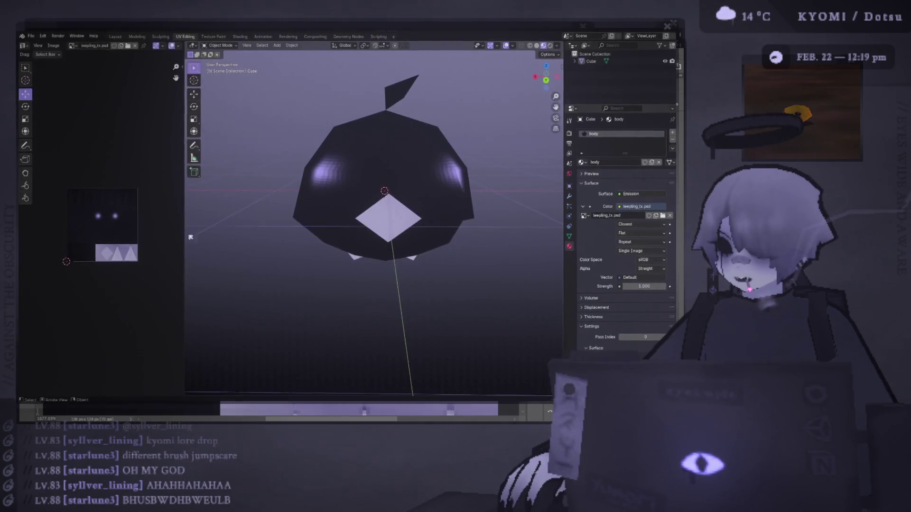
Reload the texture, enter Edit Mode in a front view, and select the bird's whole UV island
{"action": "key", "text": "alt+Tab"}
{"action": "mouse_move", "coordinate": [297, 222]}
{"action": "left_mouse_down"}
{"action": "mouse_move", "coordinate": [279, 218]}
{"action": "mouse_move", "coordinate": [302, 196]}
{"action": "mouse_move", "coordinate": [290, 229]}
{"action": "mouse_move", "coordinate": [296, 222]}
{"action": "left_mouse_up"}
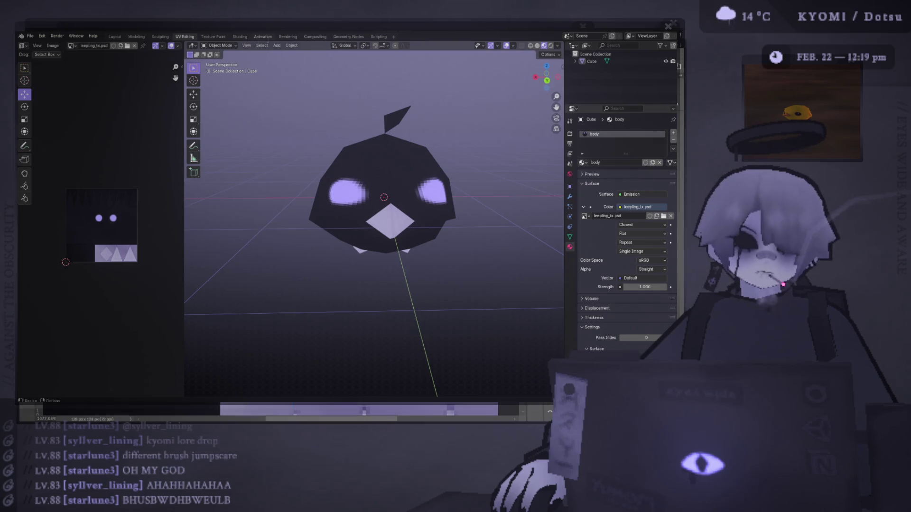
{"action": "left_click_drag", "start_coordinate": [396, 161], "coordinate": [402, 166]}
{"action": "key", "text": "Tab"}
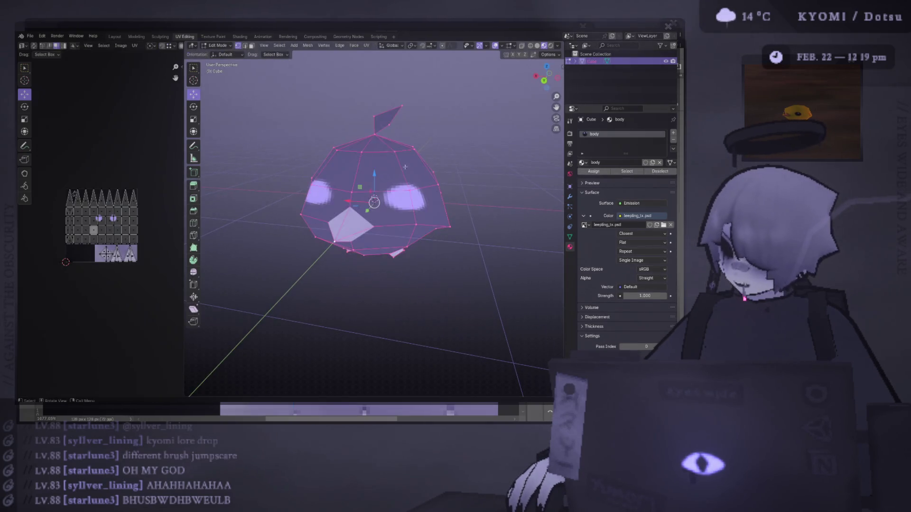
{"action": "key", "text": "ctrl+KP_1"}
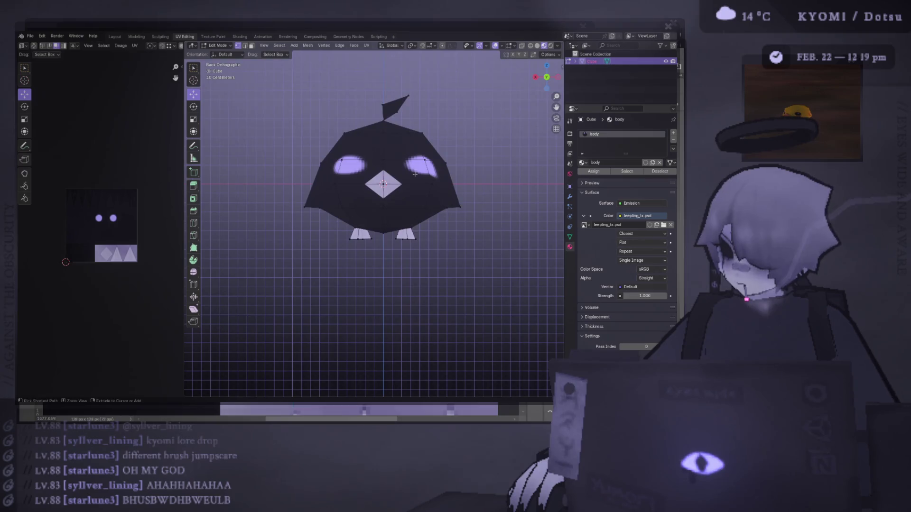
{"action": "key", "text": "ctrl+l"}
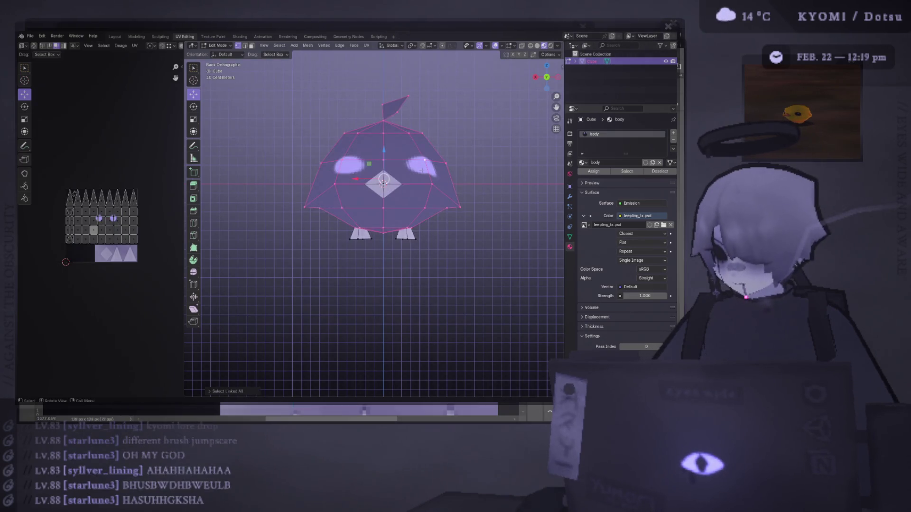
{"action": "left_click_drag", "start_coordinate": [304, 178], "coordinate": [333, 179]}
{"action": "key", "text": "2"}
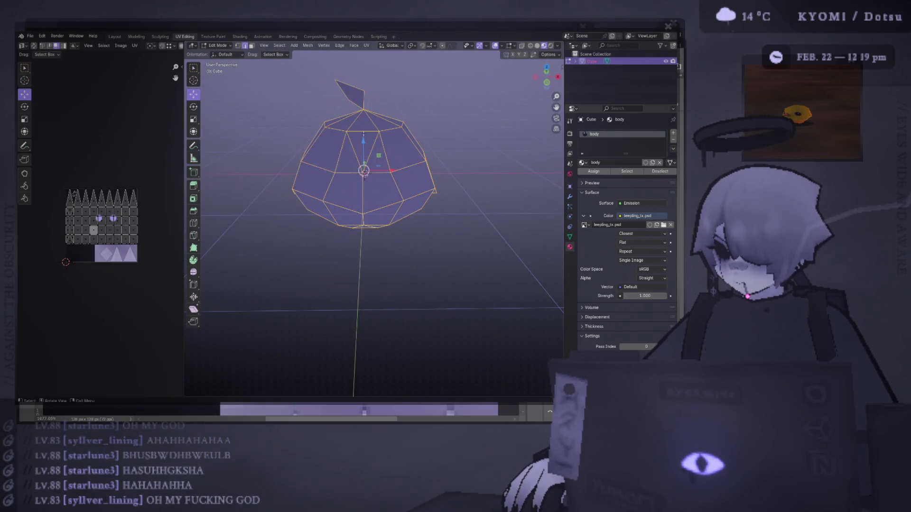
{"action": "key", "text": "ctrl+KP_1"}
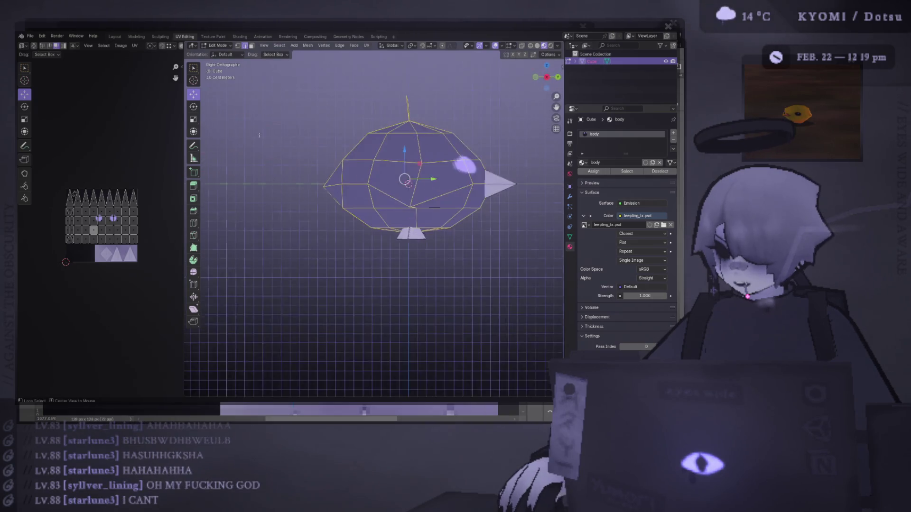
{"action": "left_click_drag", "start_coordinate": [408, 138], "coordinate": [415, 142]}
{"action": "scroll", "coordinate": [160, 245], "scroll_direction": "up", "scroll_amount": 2}
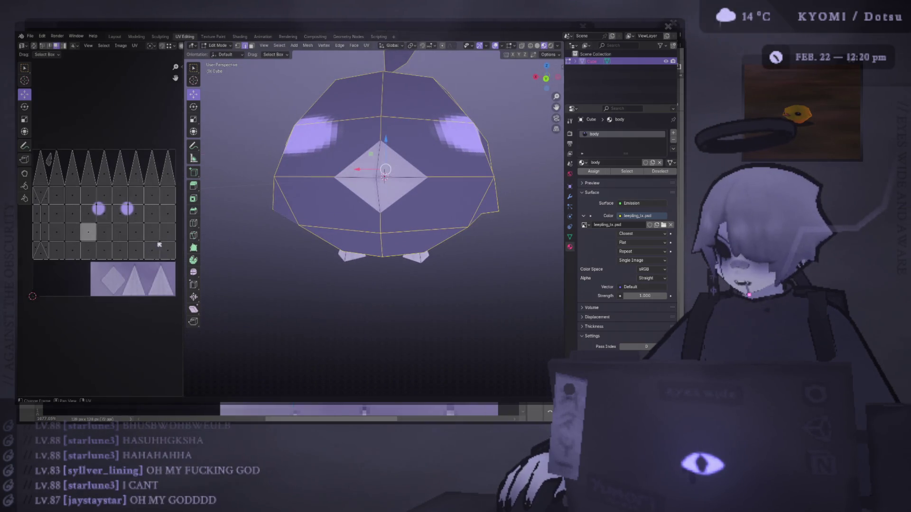
{"action": "scroll", "coordinate": [166, 243], "scroll_direction": "down", "scroll_amount": 1}
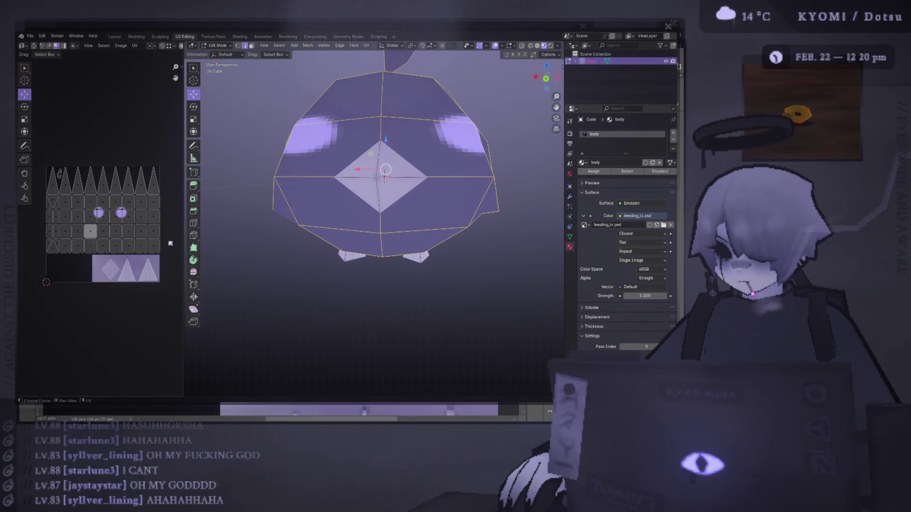
{"action": "key", "text": "ctrl+l"}
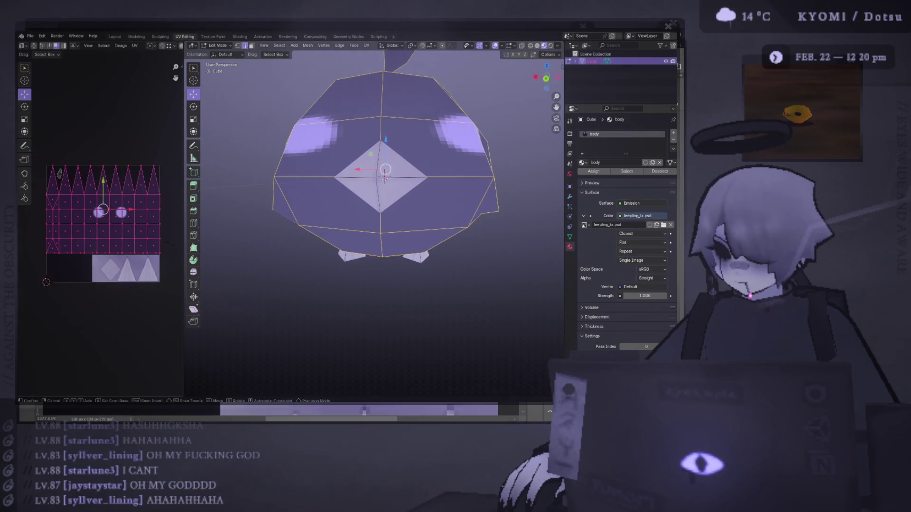
Narrow the UV island horizontally and shrink it uniformly, then preview the eyes on the model
{"action": "key", "text": "s"}
{"action": "key", "text": "x"}
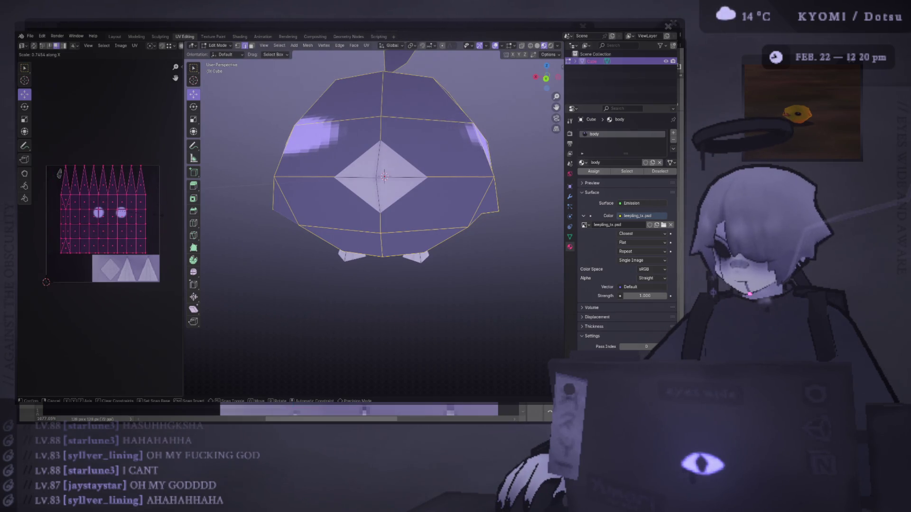
{"action": "key", "text": "Escape"}
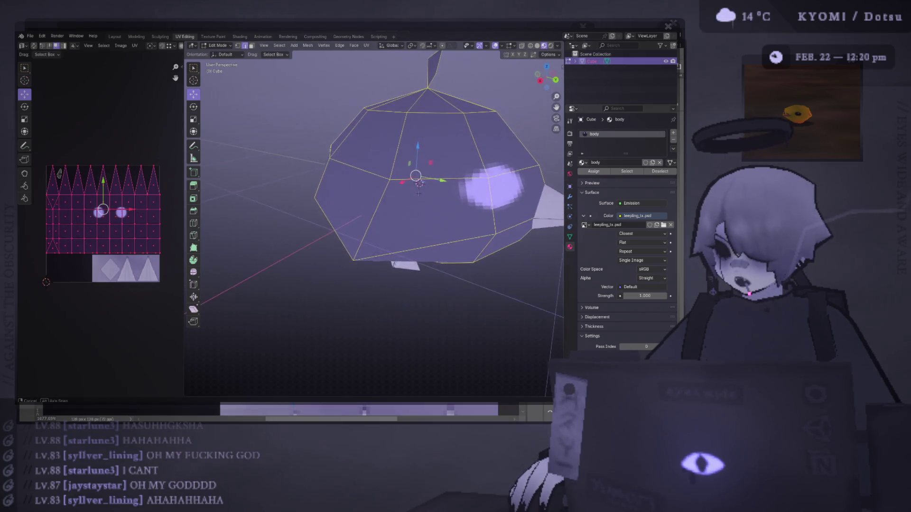
{"action": "mouse_move", "coordinate": [391, 205]}
{"action": "left_mouse_down"}
{"action": "mouse_move", "coordinate": [371, 192]}
{"action": "mouse_move", "coordinate": [452, 203]}
{"action": "mouse_move", "coordinate": [459, 185]}
{"action": "left_mouse_up"}
{"action": "scroll", "coordinate": [372, 193], "scroll_direction": "down", "scroll_amount": 5}
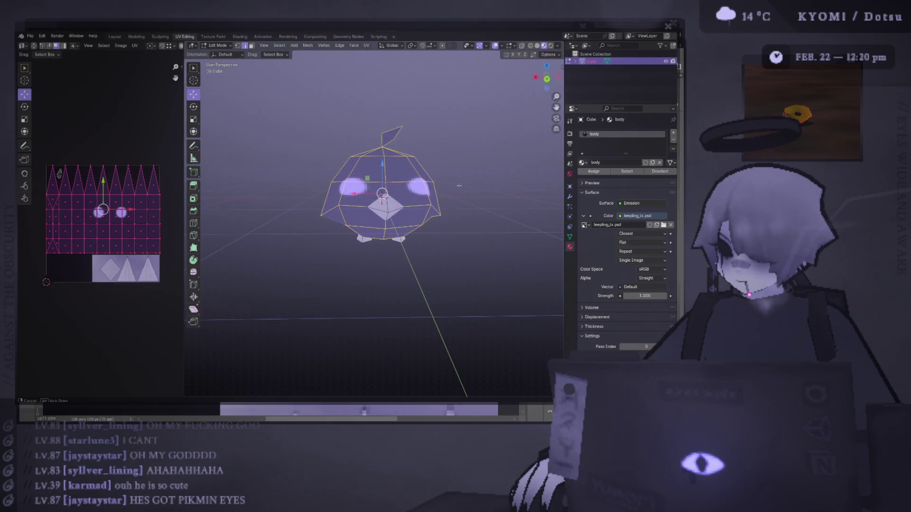
{"action": "key", "text": "s"}
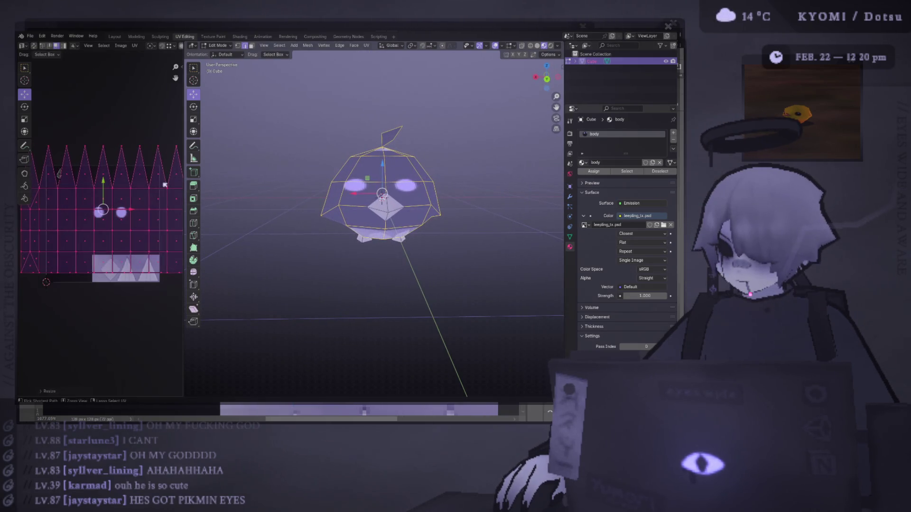
{"action": "key", "text": "x"}
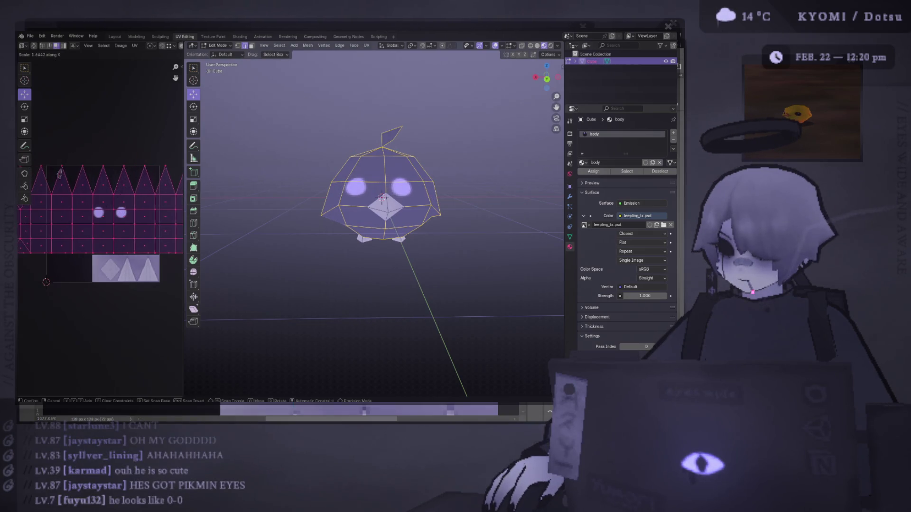
{"action": "left_click", "coordinate": [60, 173]}
{"action": "key", "text": "s"}
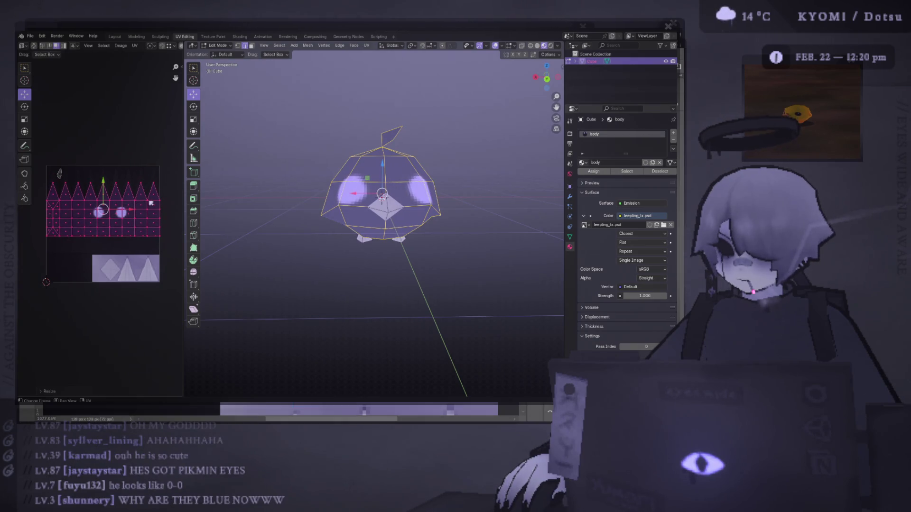
{"action": "left_click", "coordinate": [60, 174]}
{"action": "key", "text": "Tab"}
{"action": "left_click_drag", "start_coordinate": [370, 208], "coordinate": [353, 216]}
Enlarge the UV island, nudge it slightly left and stretch it vertically, then exit Edit Mode
{"action": "key", "text": "Tab"}
{"action": "key", "text": "s"}
{"action": "key", "text": "x"}
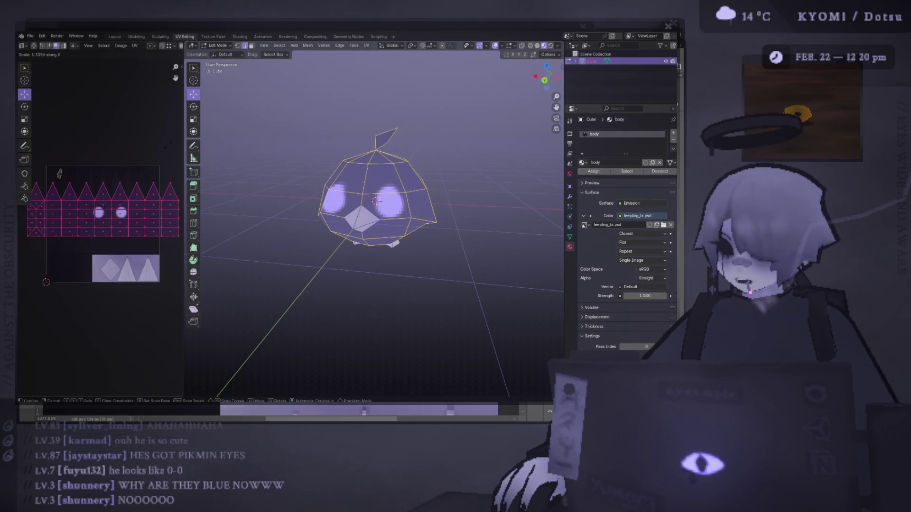
{"action": "key", "text": "x"}
{"action": "key", "text": "x"}
{"action": "left_click", "coordinate": [172, 152]}
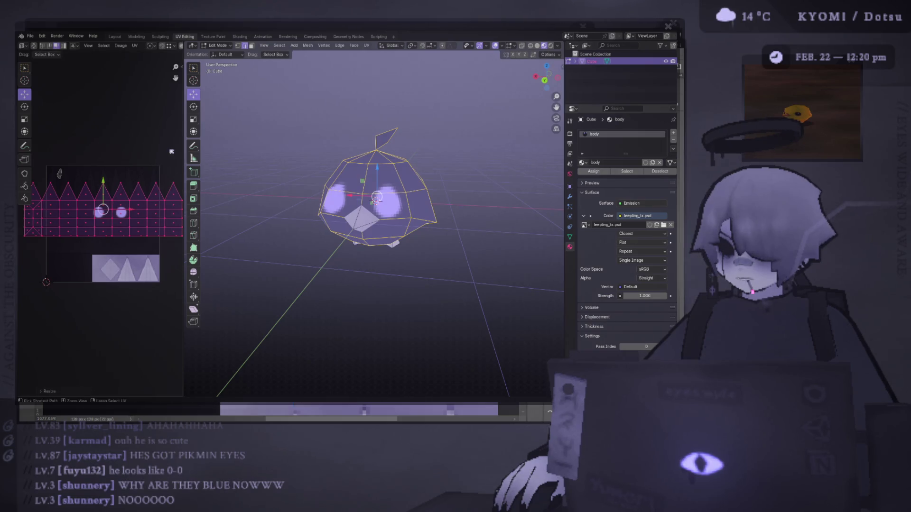
{"action": "left_click_drag", "start_coordinate": [134, 211], "coordinate": [130, 195]}
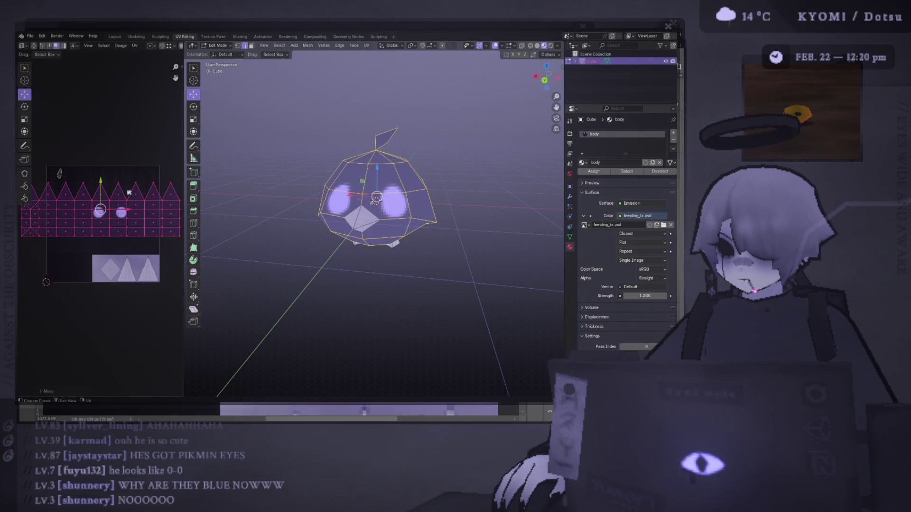
{"action": "scroll", "coordinate": [152, 199], "scroll_direction": "down", "scroll_amount": 2}
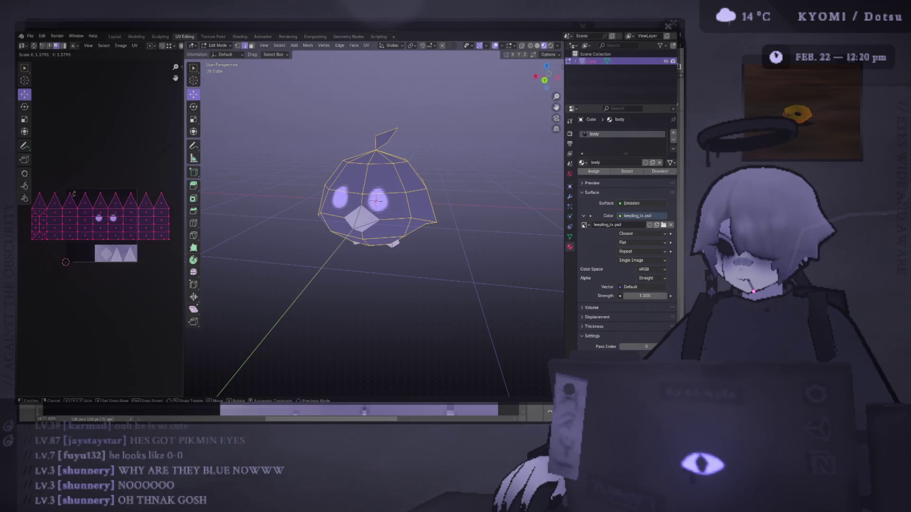
{"action": "key", "text": "s"}
{"action": "key", "text": "y"}
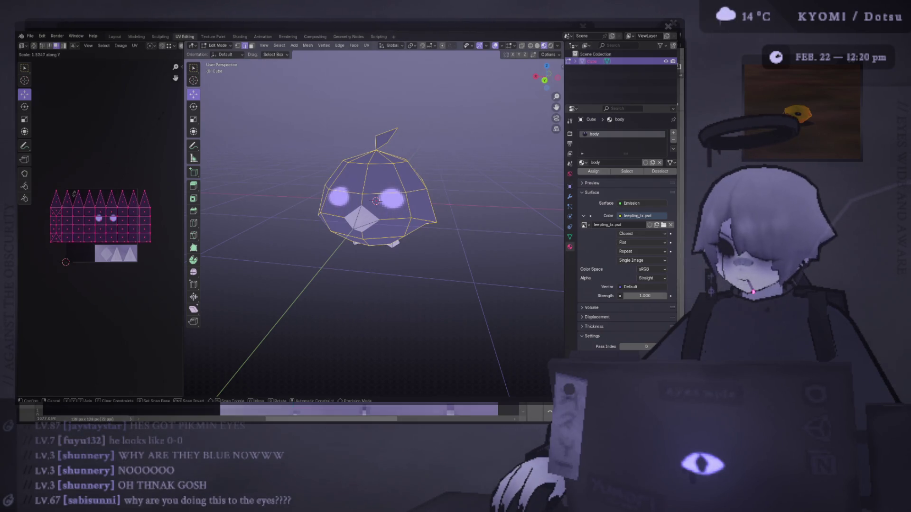
{"action": "key", "text": "Return"}
{"action": "key", "text": "Tab"}
{"action": "scroll", "coordinate": [280, 186], "scroll_direction": "up", "scroll_amount": 5}
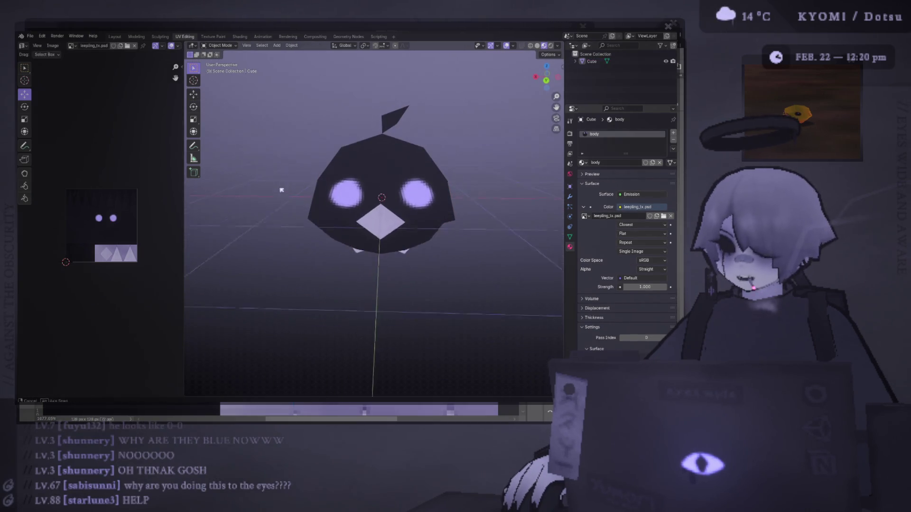
Enlarge the bird's whole UV layout in Edit Mode
{"action": "mouse_move", "coordinate": [282, 185]}
{"action": "left_mouse_down"}
{"action": "mouse_move", "coordinate": [379, 187]}
{"action": "mouse_move", "coordinate": [277, 185]}
{"action": "left_mouse_up"}
{"action": "key", "text": "Tab"}
{"action": "key", "text": "s"}
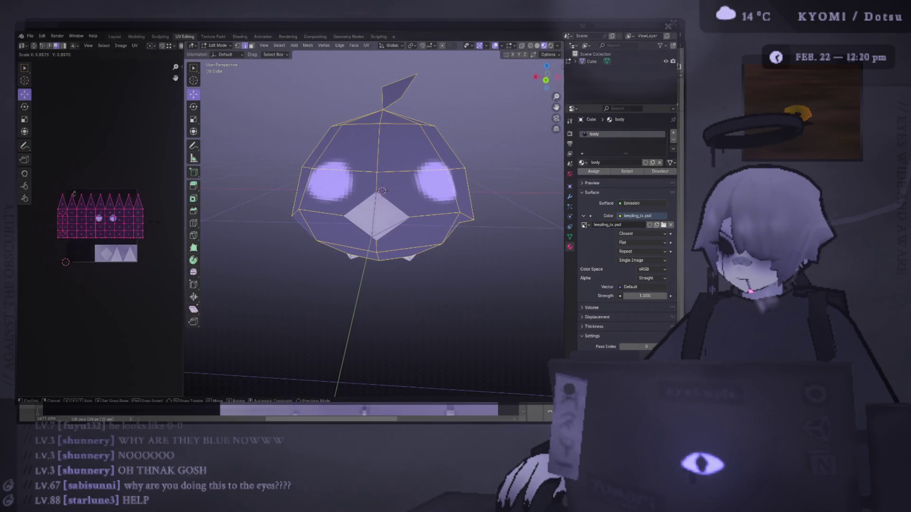
{"action": "scroll", "coordinate": [74, 194], "scroll_direction": "up", "scroll_amount": 2}
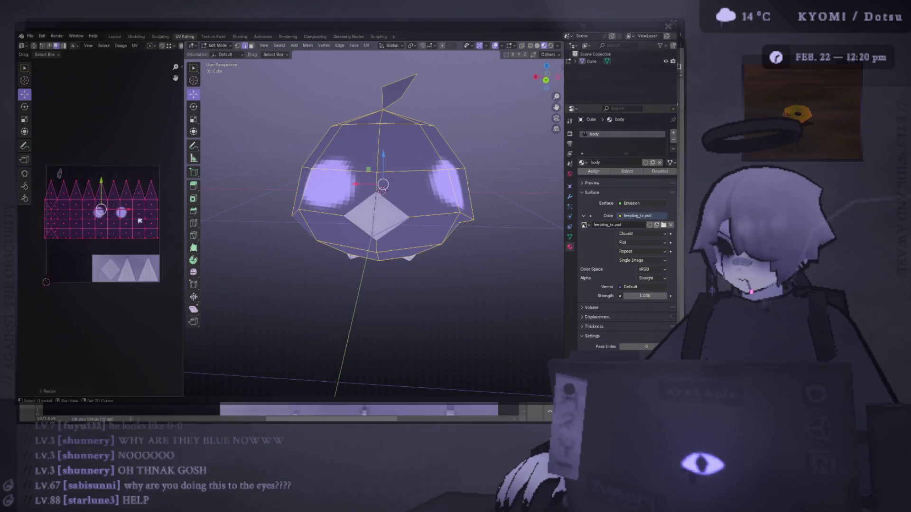
{"action": "left_click", "coordinate": [55, 177]}
Shift the UVs horizontally and rescale them so the lavender eye patches sit on the face
{"action": "key", "text": "g"}
{"action": "key", "text": "x"}
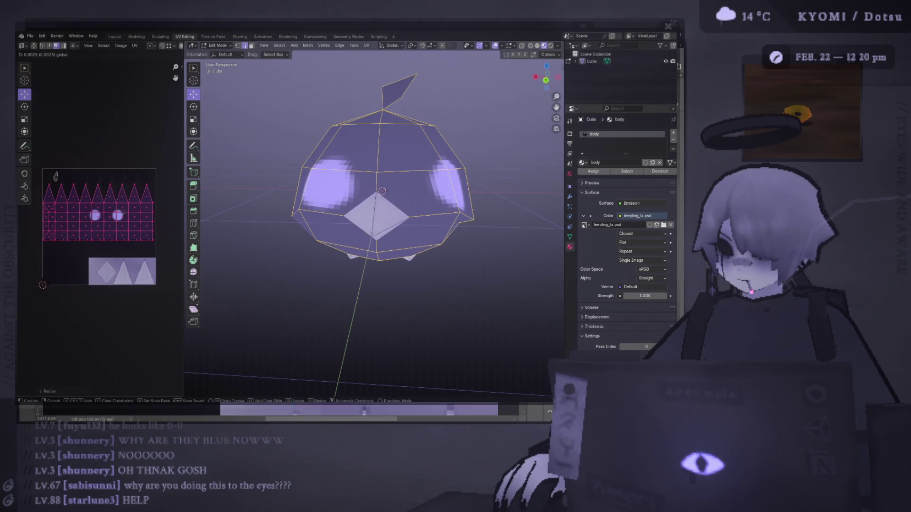
{"action": "left_click", "coordinate": [166, 204]}
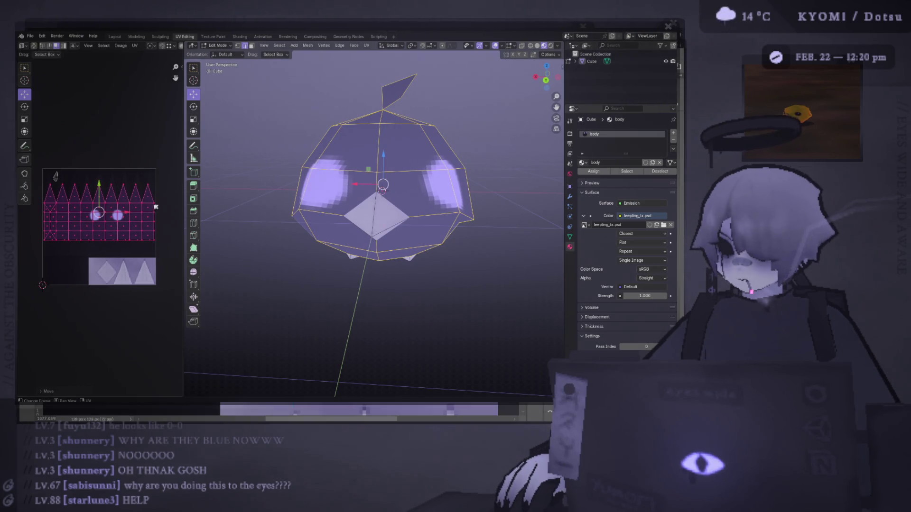
{"action": "key", "text": "s"}
{"action": "left_click", "coordinate": [56, 177]}
{"action": "key", "text": "g"}
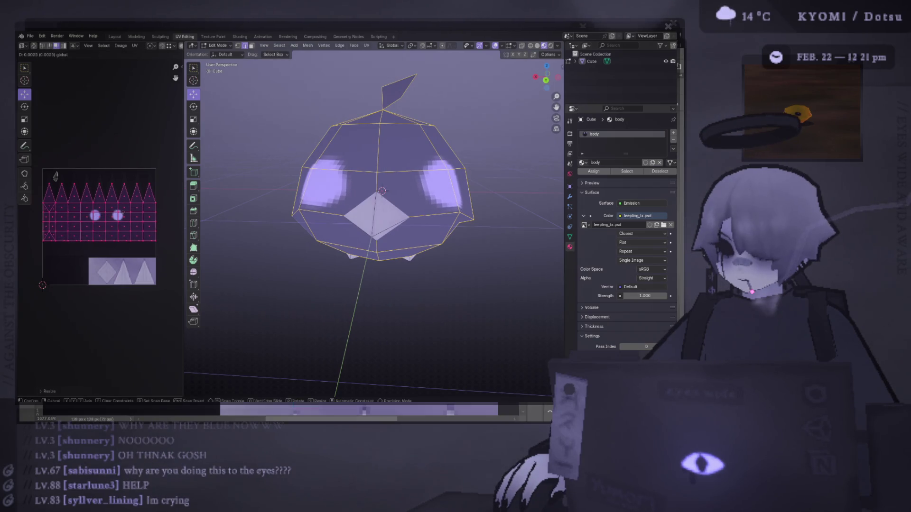
{"action": "left_click", "coordinate": [55, 176]}
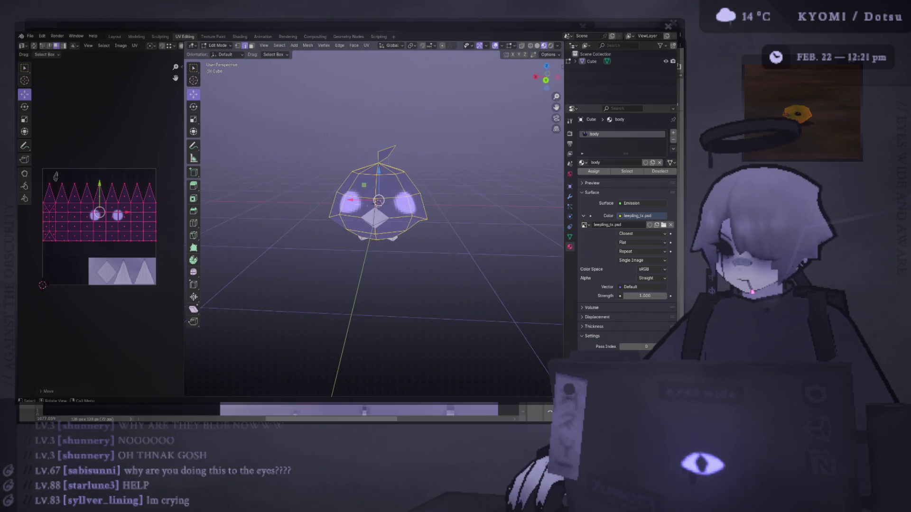
Return the bird to Object Mode and go back to the texture in Photoshop
{"action": "key", "text": "Tab"}
{"action": "scroll", "coordinate": [412, 209], "scroll_direction": "up", "scroll_amount": 3}
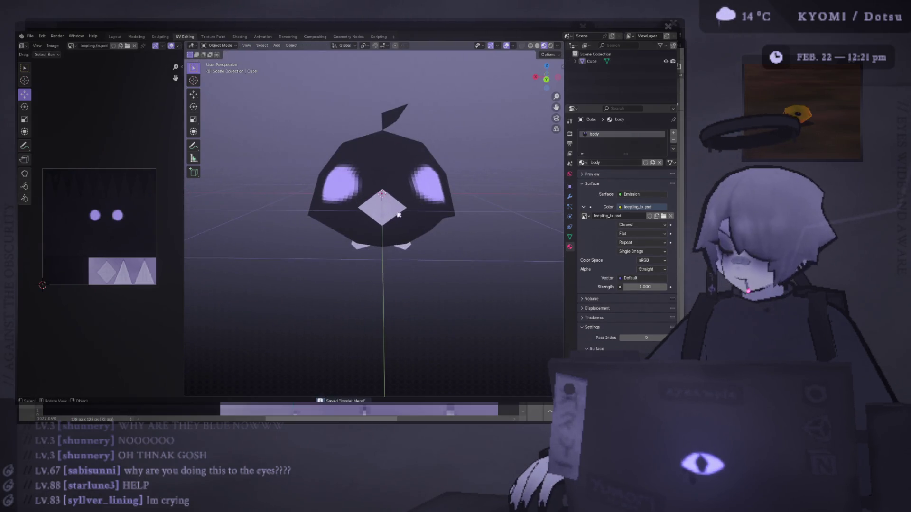
{"action": "key", "text": "alt+Tab"}
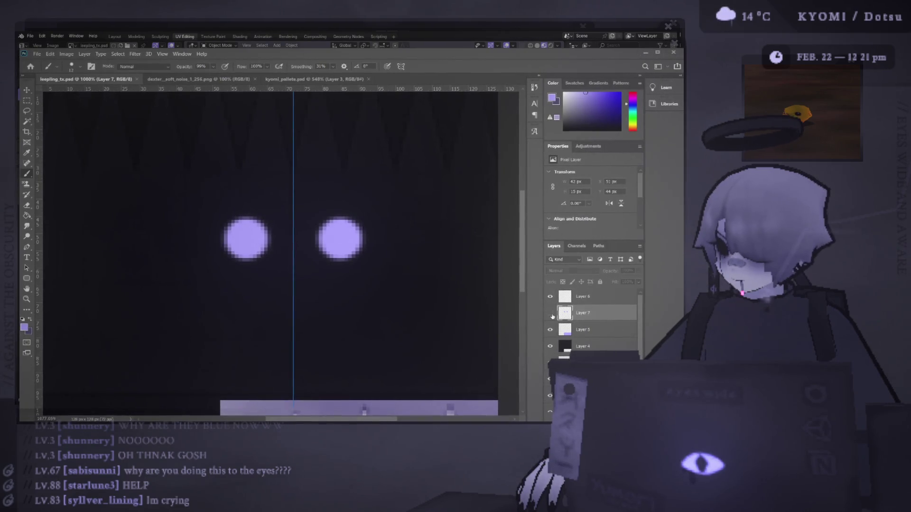
Erase both large lavender eye circles after comparing the layer
{"action": "left_click", "coordinate": [551, 314]}
{"action": "left_click", "coordinate": [550, 313]}
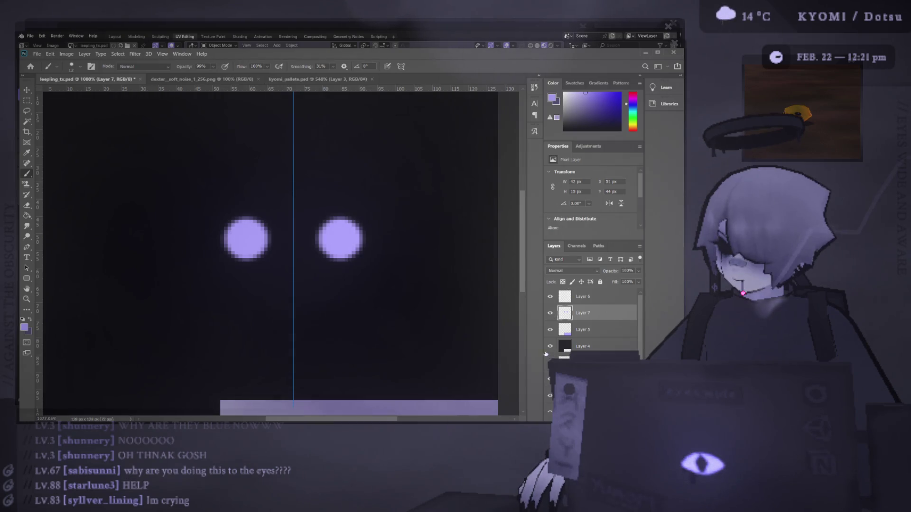
{"action": "key", "text": "e"}
{"action": "left_click_drag", "start_coordinate": [246, 240], "coordinate": [353, 245]}
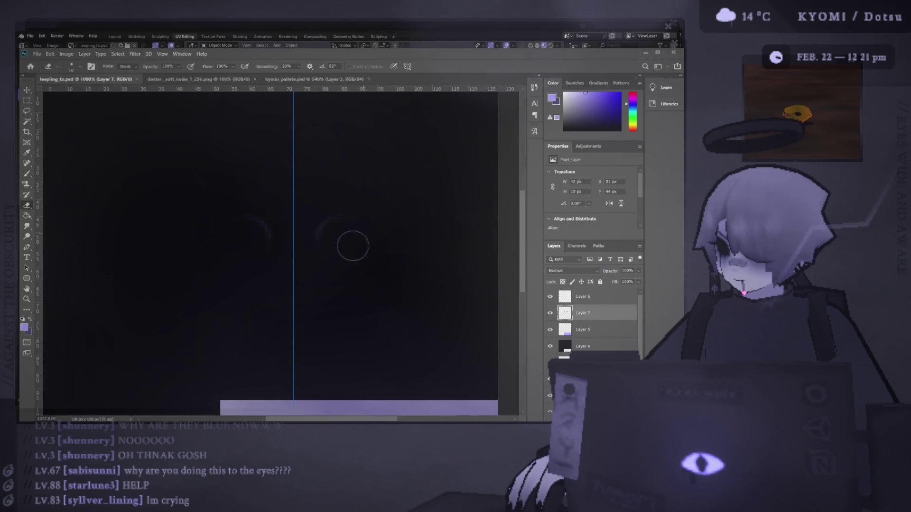
Paint the small lavender eye dots and save leepling_tx.psd
{"action": "key", "text": "b"}
{"action": "key", "text": "ctrl+z"}
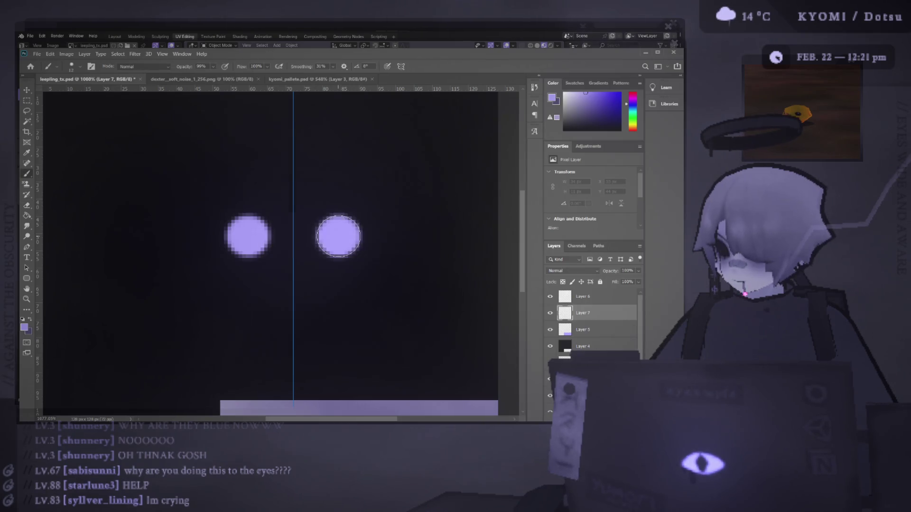
{"action": "key", "text": "ctrl+shift+z"}
{"action": "key", "text": "ctrl+z"}
{"action": "key", "text": "ctrl+z"}
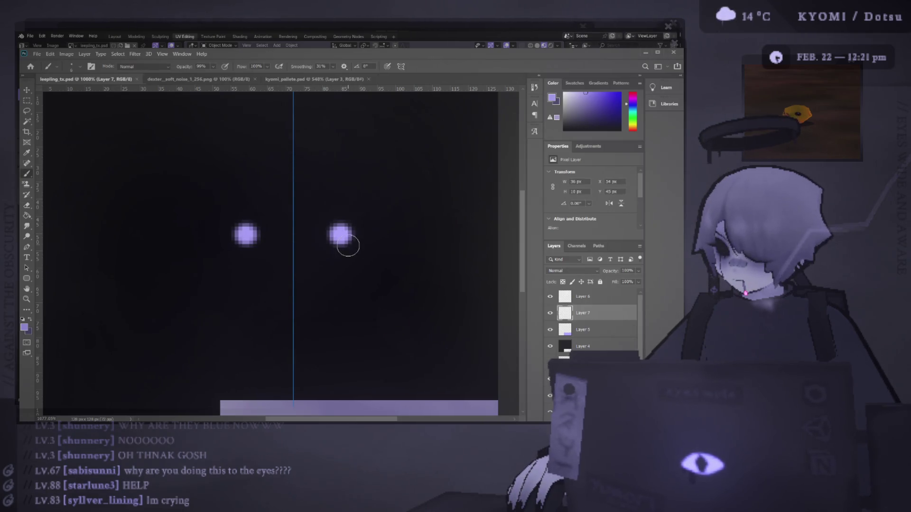
{"action": "key", "text": "ctrl+s"}
Preview the new eye dots on the bird in Blender
{"action": "key", "text": "alt+Tab"}
{"action": "key", "text": "alt+r"}
{"action": "scroll", "coordinate": [301, 219], "scroll_direction": "down", "scroll_amount": 2}
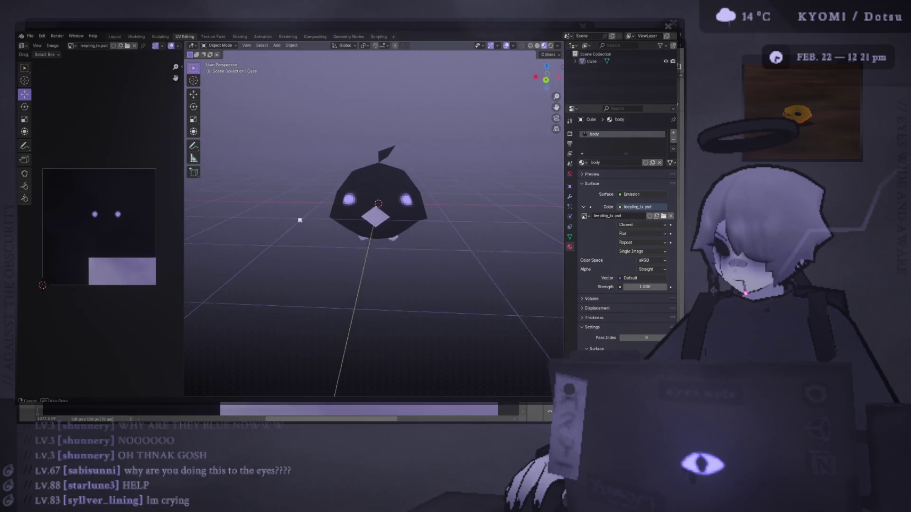
{"action": "key", "text": "alt+Tab"}
Compare the eye edit, resave the texture, and select the bird in Blender
{"action": "key", "text": "ctrl+z"}
{"action": "key", "text": "ctrl+shift+z"}
{"action": "key", "text": "ctrl+s"}
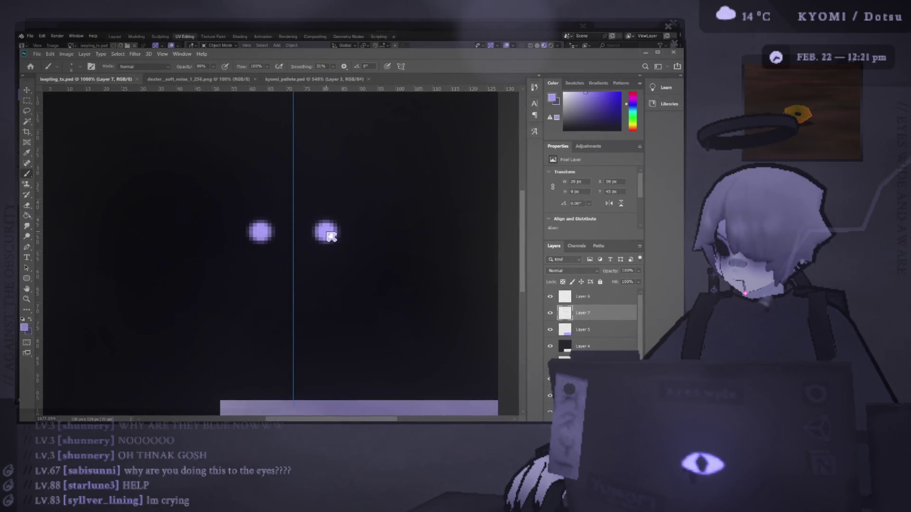
{"action": "key", "text": "alt+Tab"}
{"action": "key", "text": "alt+r"}
{"action": "key", "text": "alt+Tab"}
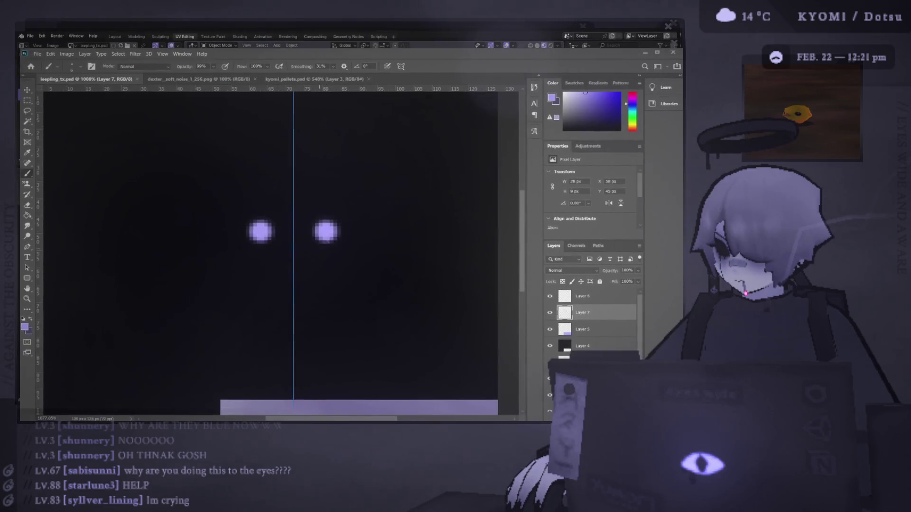
{"action": "key", "text": "alt+Tab"}
{"action": "left_click", "coordinate": [396, 192]}
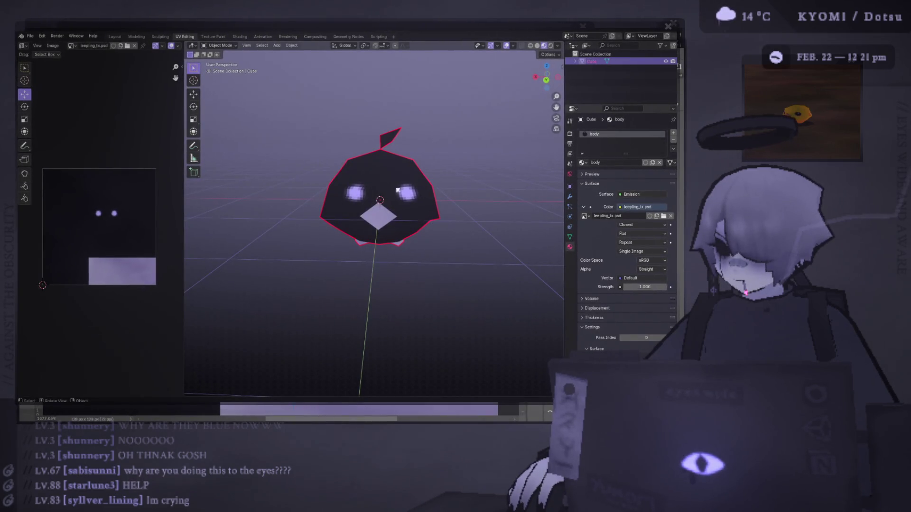
Nudge the bird's UVs slightly and return to Object Mode
{"action": "key", "text": "Tab"}
{"action": "key", "text": "g"}
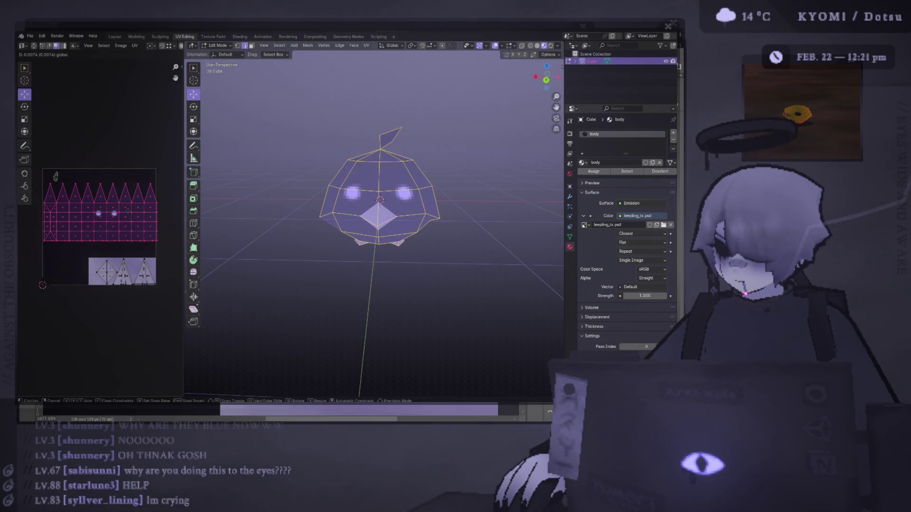
{"action": "left_click", "coordinate": [127, 211]}
{"action": "key", "text": "Tab"}
Orbit and zoom around the bird to inspect the eyes, then return to Photoshop
{"action": "mouse_move", "coordinate": [304, 209]}
{"action": "left_mouse_down"}
{"action": "mouse_move", "coordinate": [264, 227]}
{"action": "mouse_move", "coordinate": [290, 219]}
{"action": "left_mouse_up"}
{"action": "scroll", "coordinate": [302, 228], "scroll_direction": "up", "scroll_amount": 4}
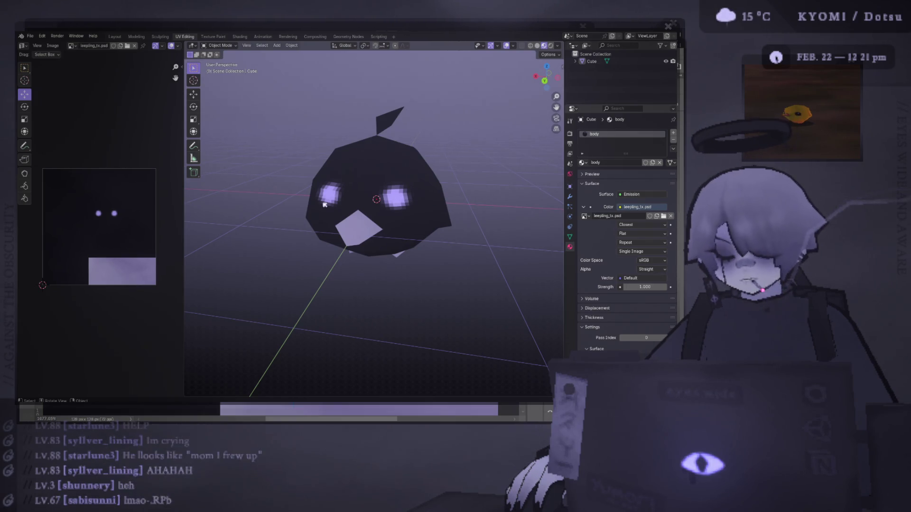
{"action": "scroll", "coordinate": [370, 179], "scroll_direction": "up", "scroll_amount": 5}
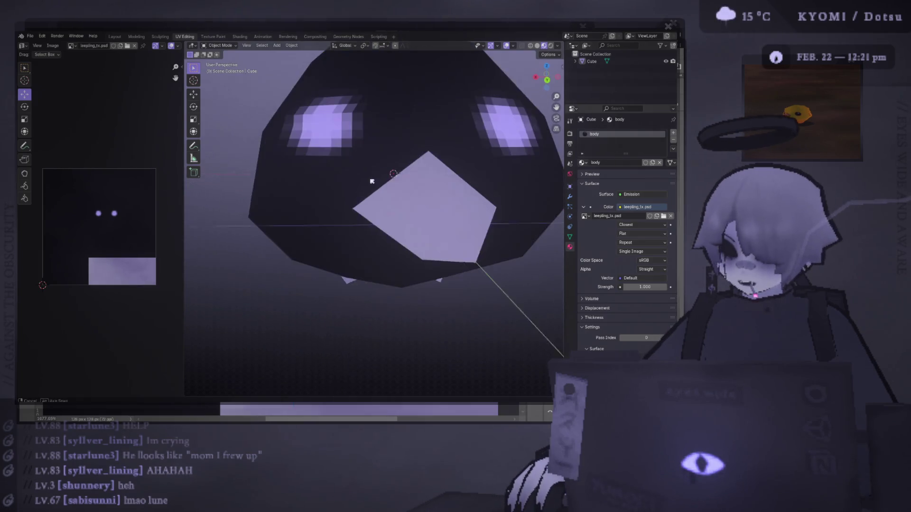
{"action": "scroll", "coordinate": [370, 179], "scroll_direction": "down", "scroll_amount": 5}
{"action": "scroll", "coordinate": [370, 178], "scroll_direction": "down", "scroll_amount": 3}
{"action": "mouse_move", "coordinate": [370, 179]}
{"action": "left_mouse_down"}
{"action": "mouse_move", "coordinate": [378, 225]}
{"action": "mouse_move", "coordinate": [297, 183]}
{"action": "mouse_move", "coordinate": [335, 179]}
{"action": "left_mouse_up"}
{"action": "scroll", "coordinate": [378, 224], "scroll_direction": "up", "scroll_amount": 6}
{"action": "key", "text": "alt+Tab"}
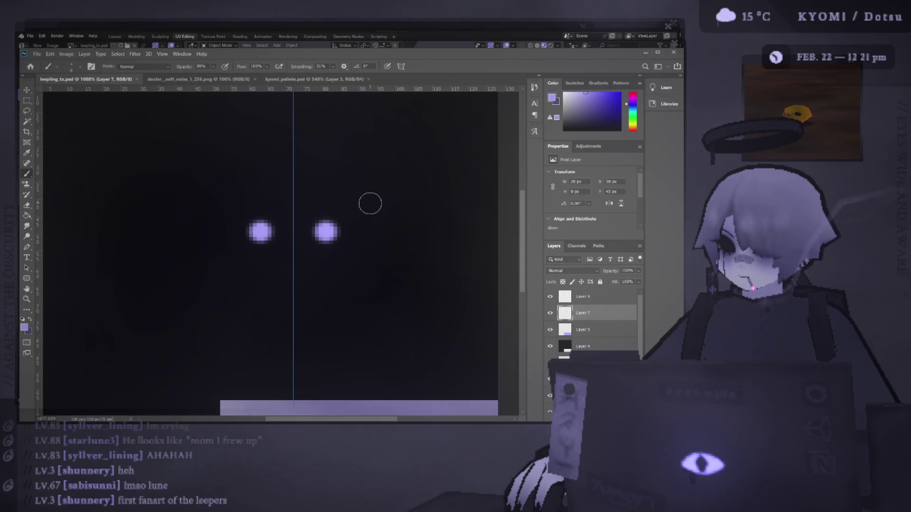
Clear the eye dots and repaint a mirrored pair closer together
{"action": "key", "text": "Delete"}
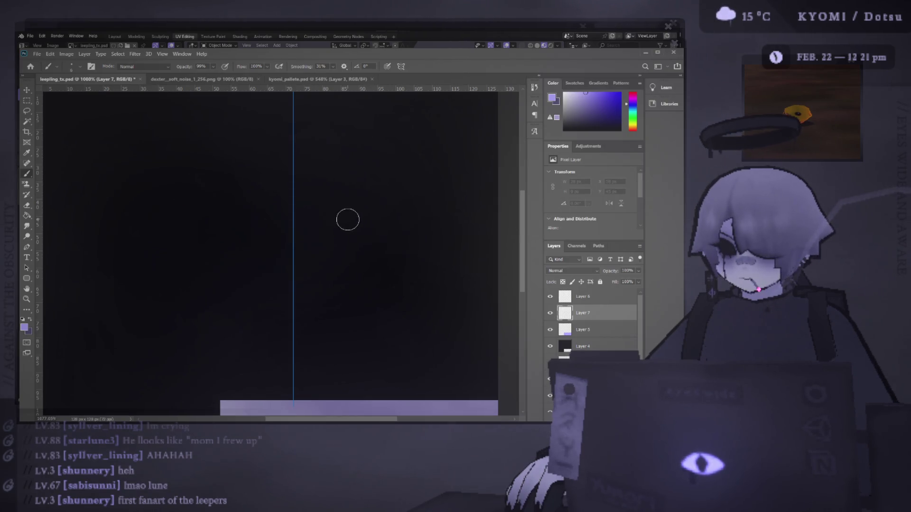
{"action": "left_click", "coordinate": [339, 218]}
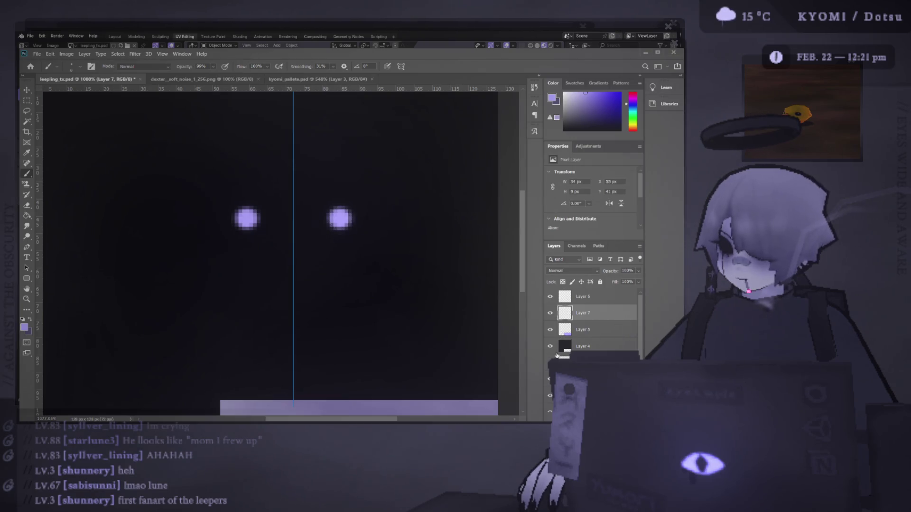
{"action": "key", "text": "alt+Tab"}
{"action": "key", "text": "alt+Tab"}
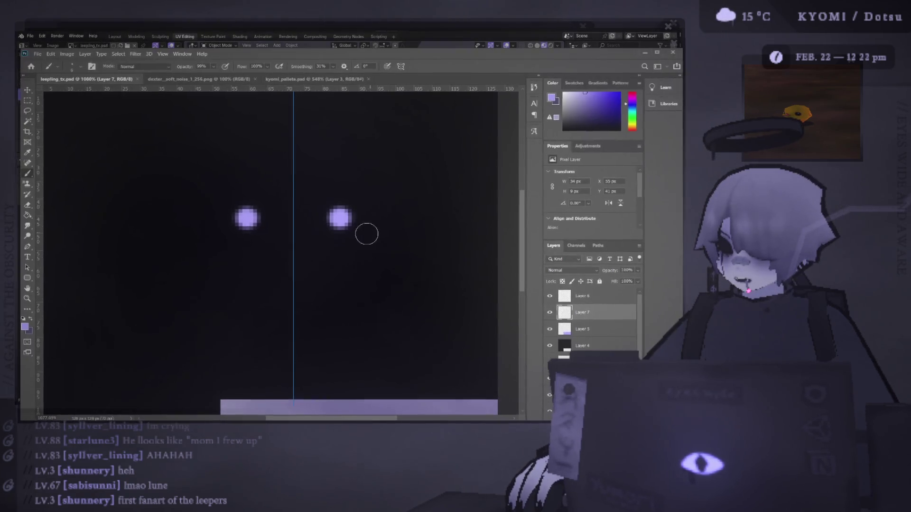
{"action": "key", "text": "ctrl+z"}
{"action": "left_click", "coordinate": [326, 240]}
Check the eyes on the Blender bird and paint the second eye dot
{"action": "key", "text": "alt+Tab"}
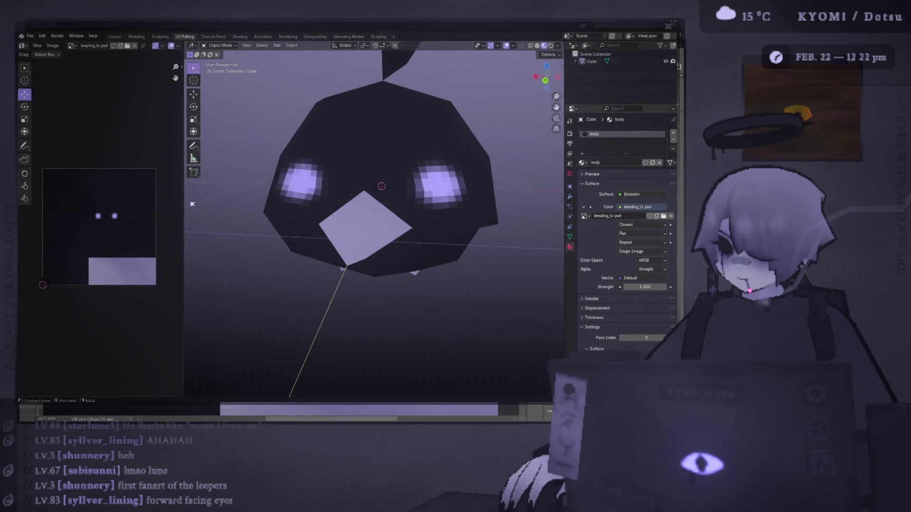
{"action": "scroll", "coordinate": [299, 187], "scroll_direction": "down", "scroll_amount": 10}
{"action": "left_click_drag", "start_coordinate": [299, 187], "coordinate": [284, 200]}
{"action": "scroll", "coordinate": [284, 200], "scroll_direction": "up", "scroll_amount": 5}
{"action": "key", "text": "alt+Tab"}
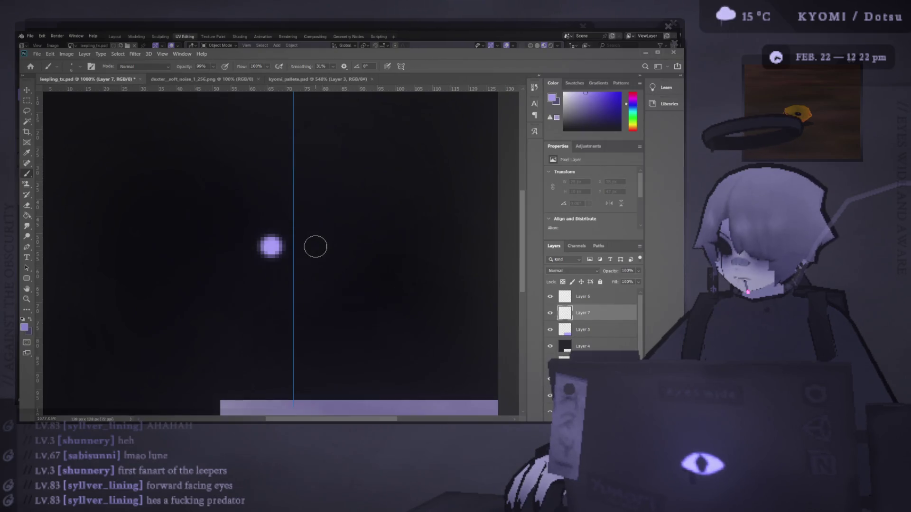
{"action": "left_click", "coordinate": [316, 246]}
{"action": "key", "text": "alt+Tab"}
Repaint the eye dots farther apart and view the bird from the side and front
{"action": "key", "text": "alt+Tab"}
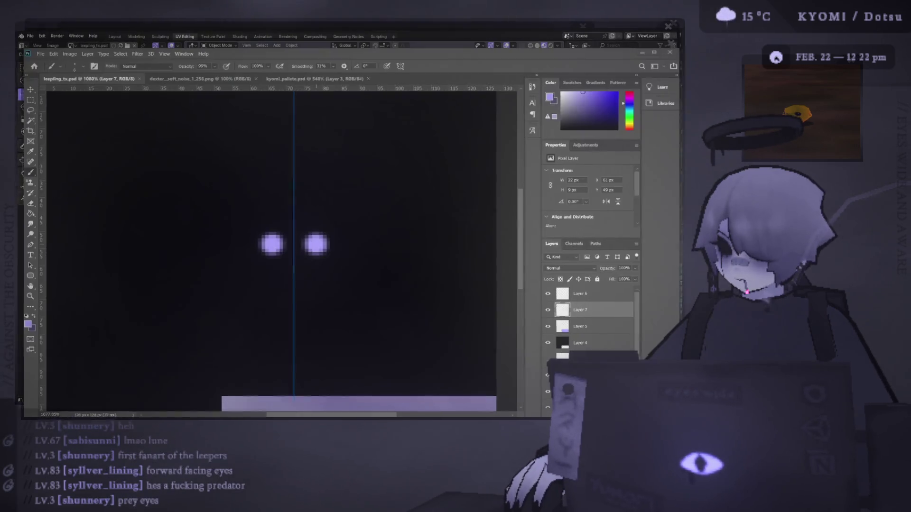
{"action": "key", "text": "ctrl+z"}
{"action": "left_click", "coordinate": [326, 243]}
{"action": "left_click", "coordinate": [261, 243]}
{"action": "key", "text": "alt+Tab"}
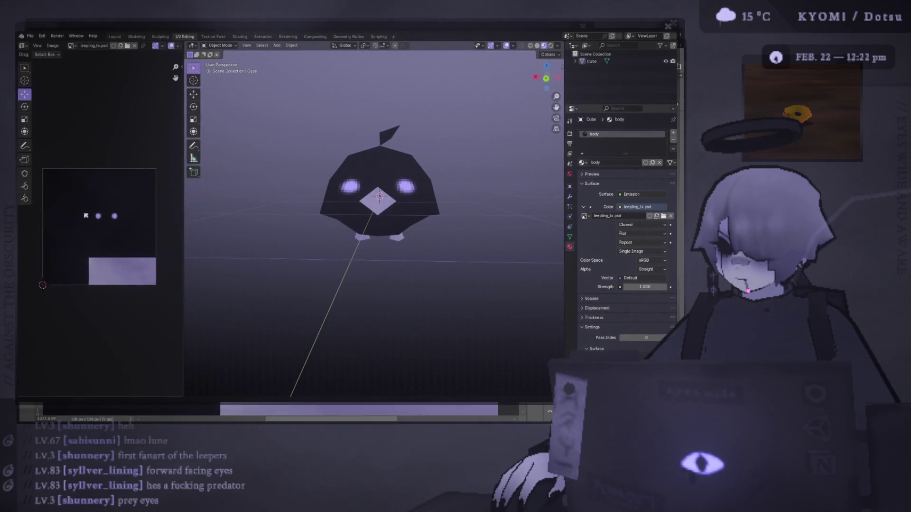
{"action": "left_click_drag", "start_coordinate": [274, 204], "coordinate": [346, 205]}
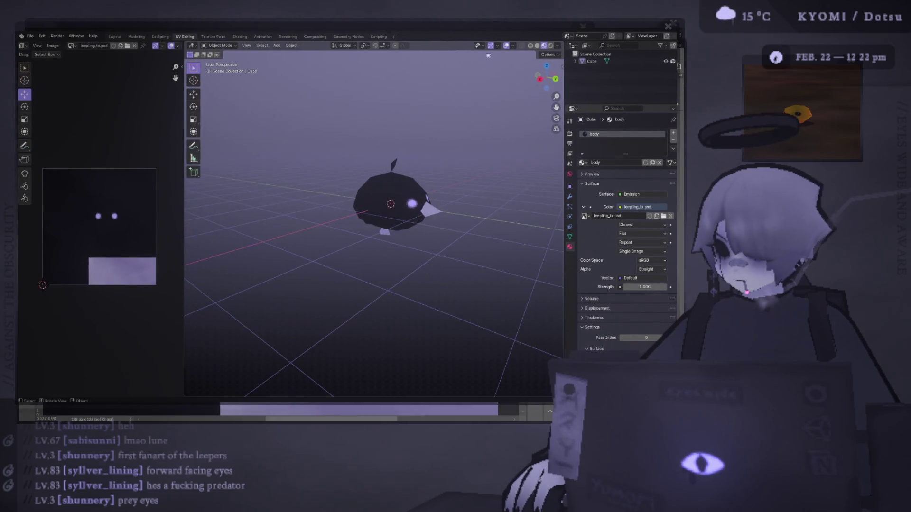
{"action": "left_click", "coordinate": [506, 46]}
{"action": "mouse_move", "coordinate": [506, 46]}
{"action": "left_mouse_down"}
{"action": "mouse_move", "coordinate": [417, 81]}
{"action": "mouse_move", "coordinate": [417, 71]}
{"action": "left_mouse_up"}
{"action": "scroll", "coordinate": [414, 105], "scroll_direction": "up", "scroll_amount": 4}
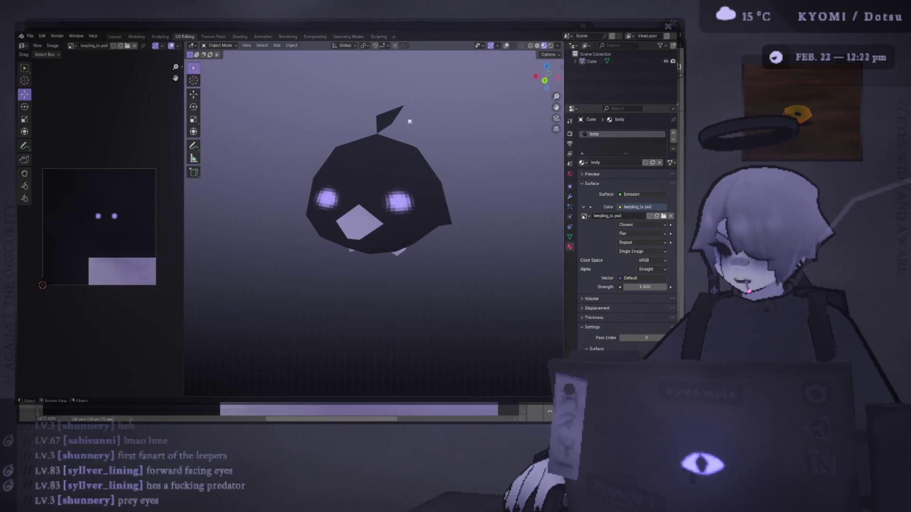
Sample the dark grey from the kyomi_pallete.psd palette
{"action": "key", "text": "alt+Tab"}
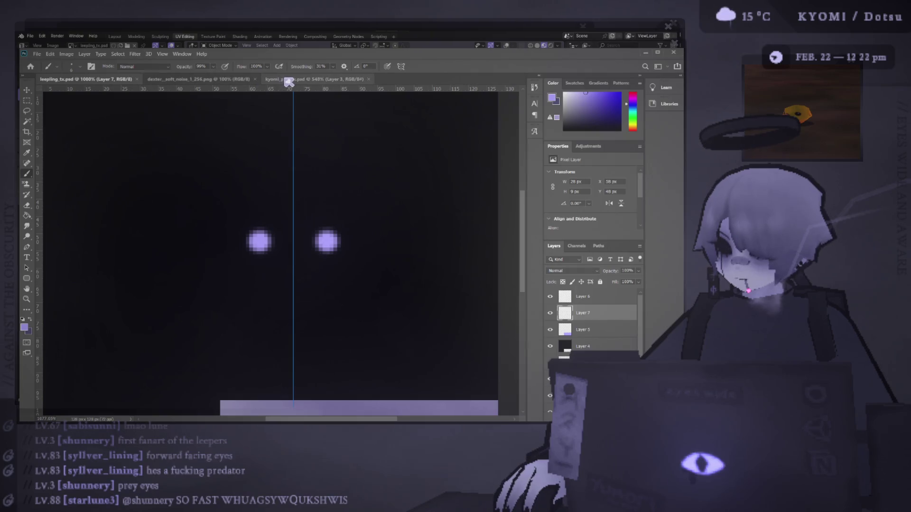
{"action": "left_click", "coordinate": [288, 82]}
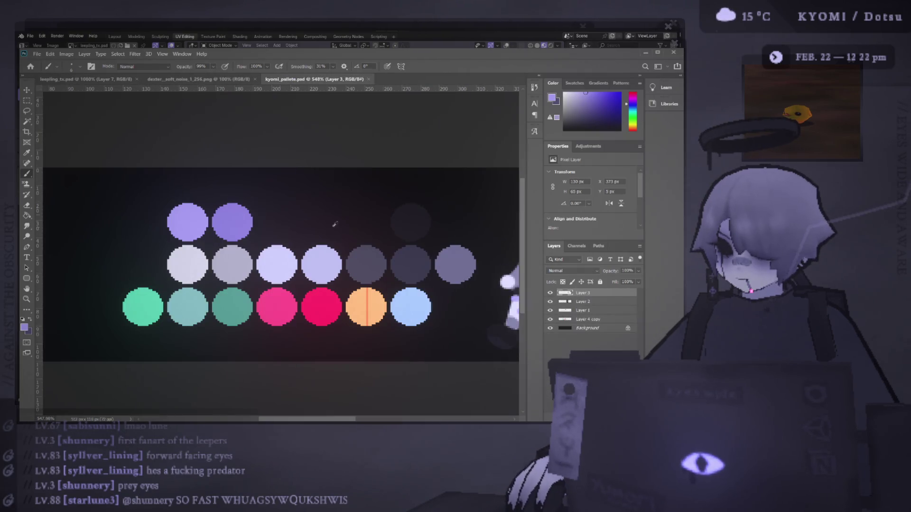
{"action": "left_click", "coordinate": [371, 263], "text": "alt"}
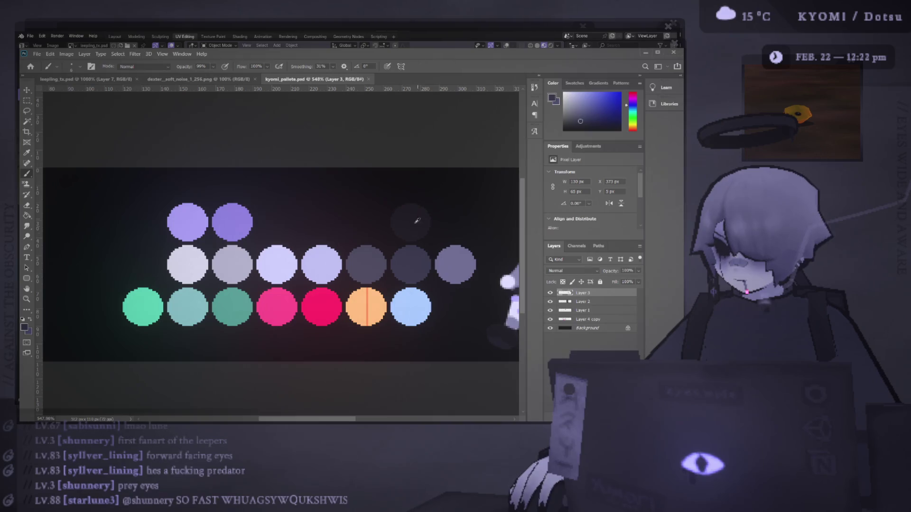
{"action": "left_click", "coordinate": [420, 264], "text": "alt"}
Switch to the Paint Bucket and select Layer 4 in leepling_tx.psd
{"action": "key", "text": "g"}
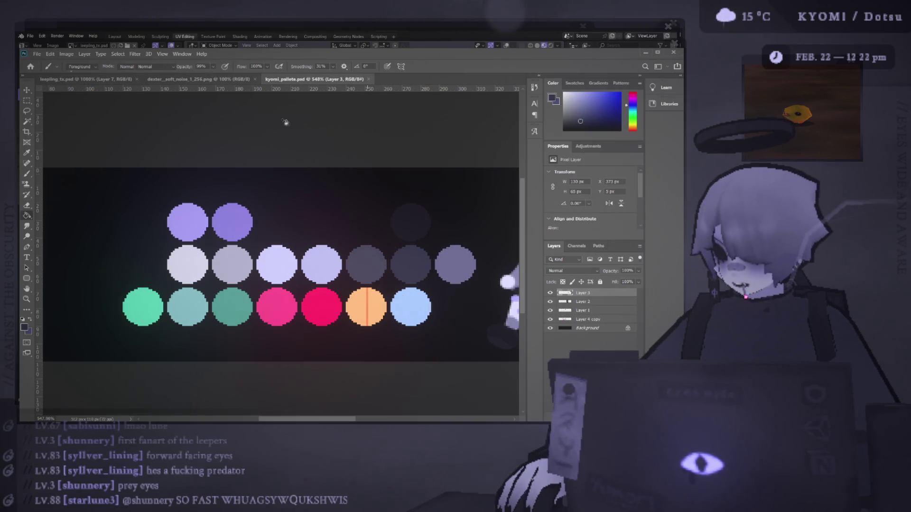
{"action": "left_click", "coordinate": [212, 81]}
{"action": "key", "text": "ctrl+shift+Tab"}
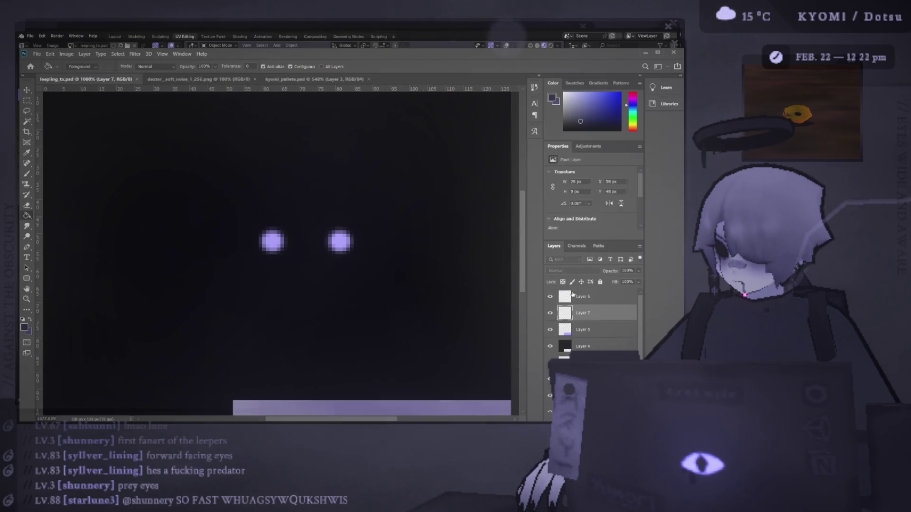
{"action": "left_click", "coordinate": [583, 347]}
Bucket-fill Layer 4 slate purple in Hard Light mode, save, and preview it in Blender
{"action": "left_click", "coordinate": [394, 190]}
{"action": "scroll", "coordinate": [383, 189], "scroll_direction": "down", "scroll_amount": 3}
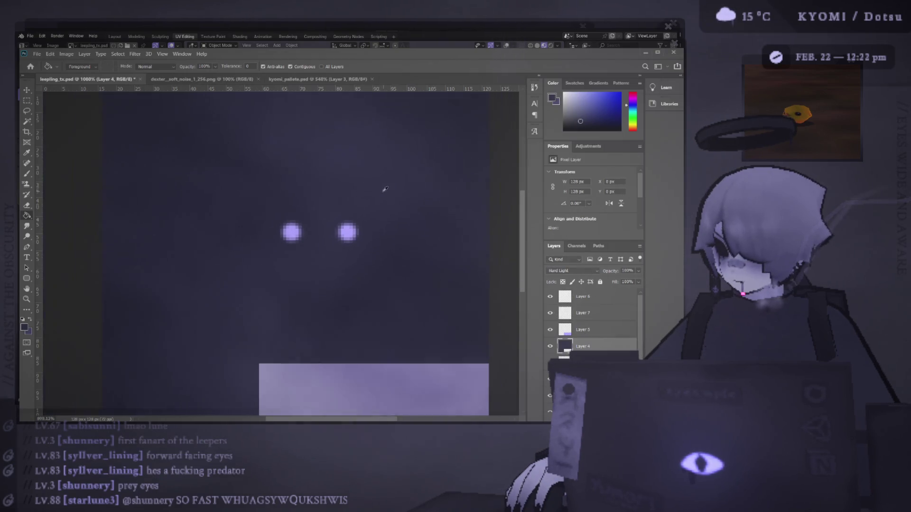
{"action": "scroll", "coordinate": [572, 270], "scroll_direction": "up", "scroll_amount": 3}
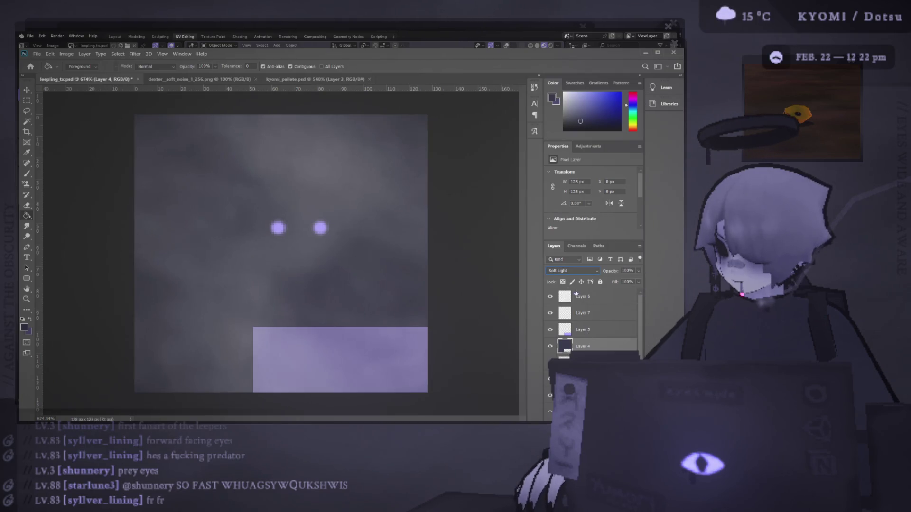
{"action": "scroll", "coordinate": [577, 275], "scroll_direction": "down", "scroll_amount": 3}
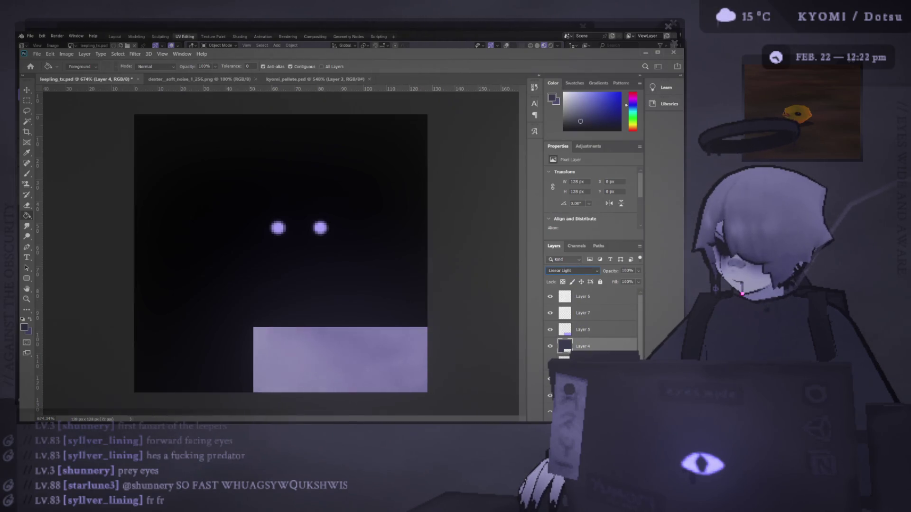
{"action": "key", "text": "ctrl+s"}
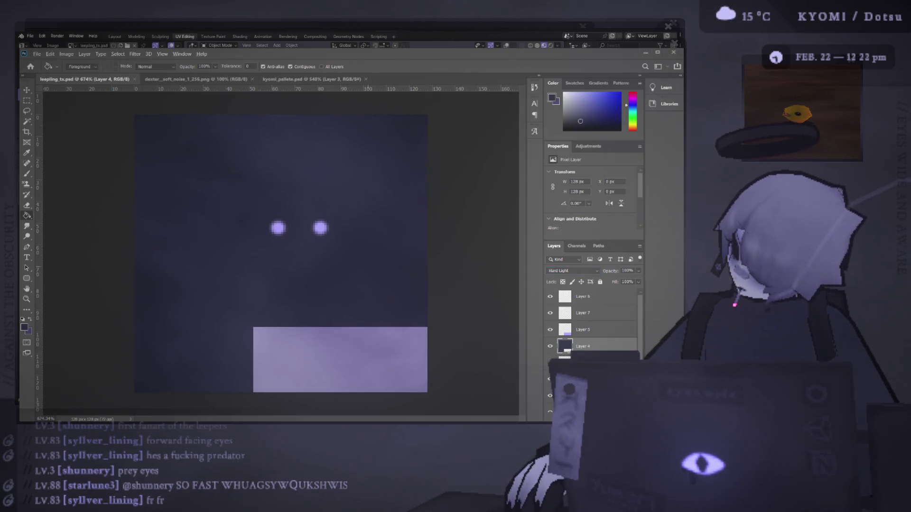
{"action": "key", "text": "alt+Tab"}
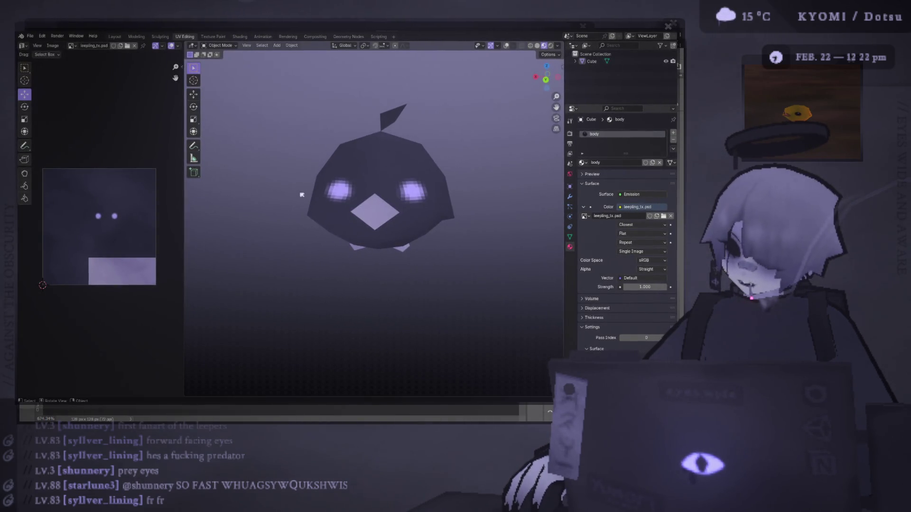
{"action": "key", "text": "alt+Tab"}
{"action": "scroll", "coordinate": [301, 219], "scroll_direction": "up", "scroll_amount": 3}
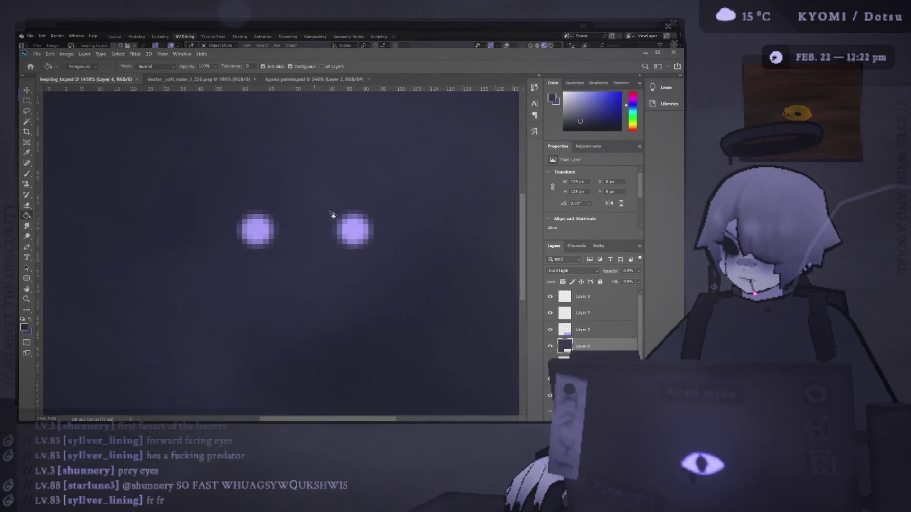
Add a new layer above Layer 7, paint both eyes dark, and check them in Blender
{"action": "left_click", "coordinate": [565, 313]}
{"action": "key", "text": "b"}
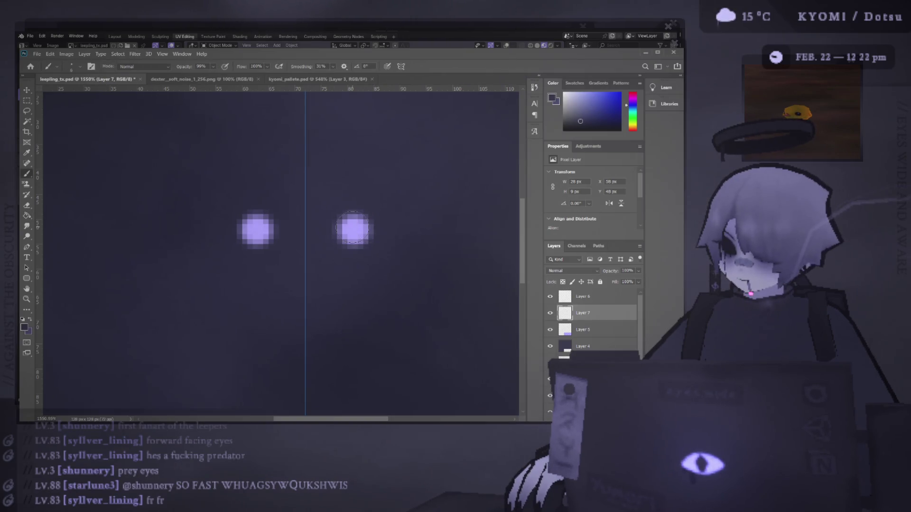
{"action": "key", "text": "ctrl+shift+alt+n"}
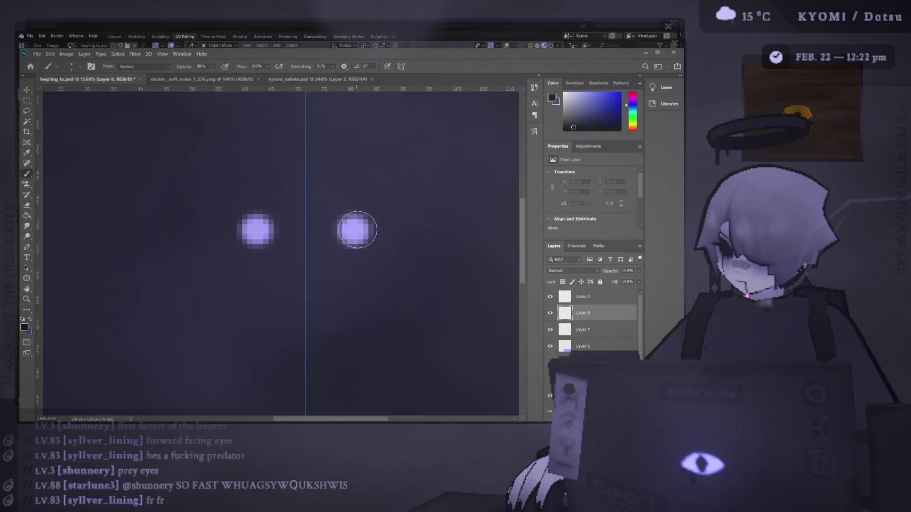
{"action": "left_click_drag", "start_coordinate": [357, 230], "coordinate": [355, 229]}
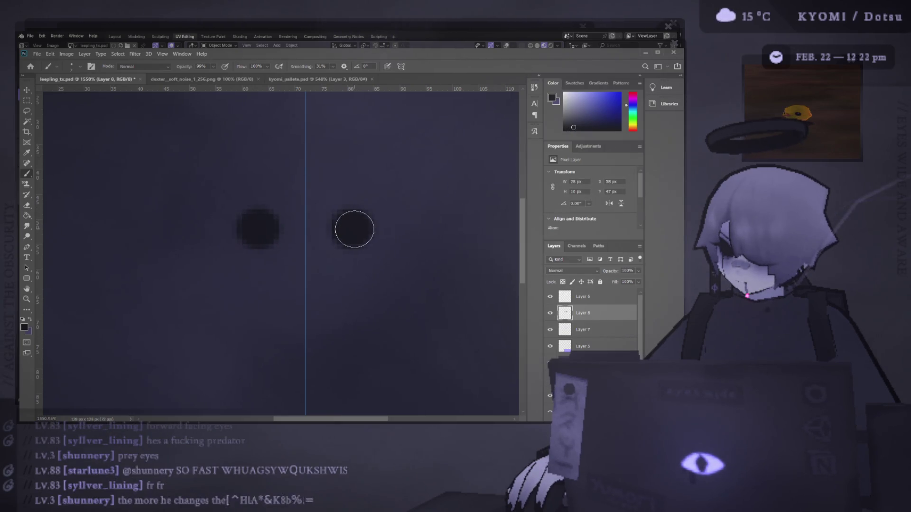
{"action": "key", "text": "alt+Tab"}
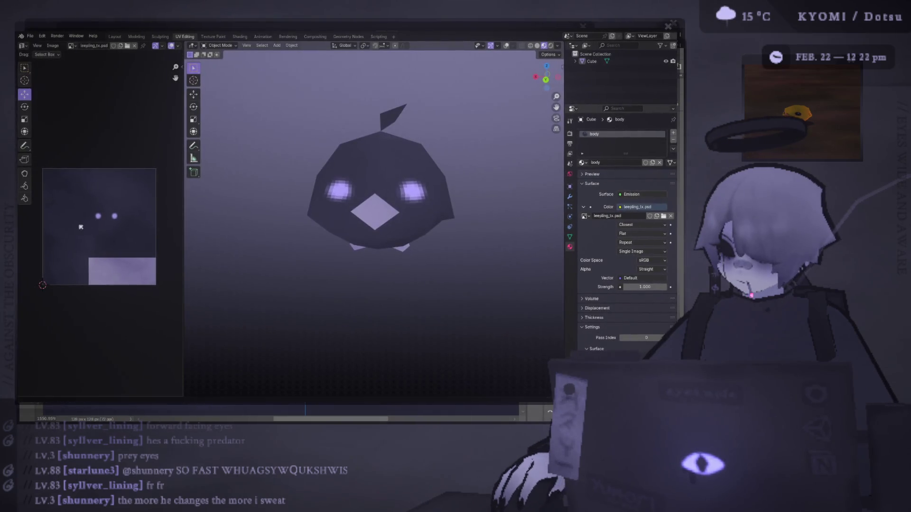
{"action": "key", "text": "alt+Tab"}
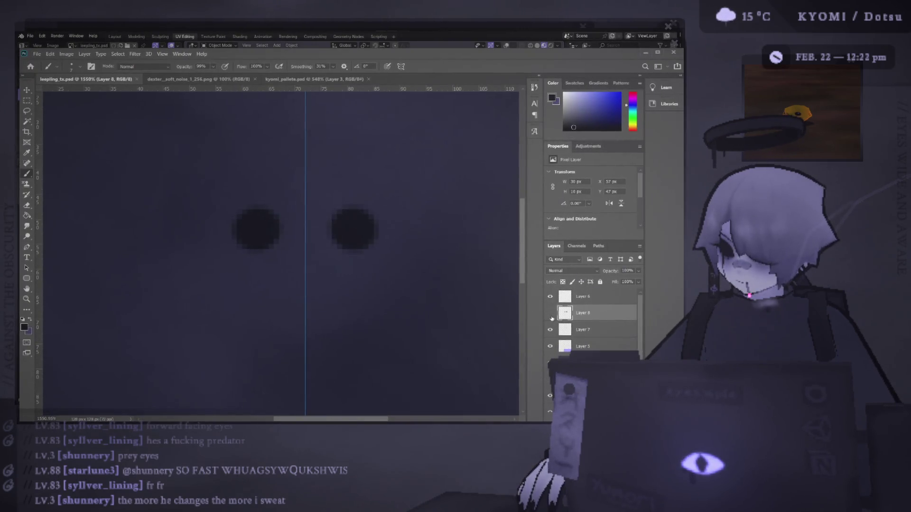
Paint purple centres into the eyes, then darken them again, comparing with the layer toggled
{"action": "left_click", "coordinate": [551, 313]}
{"action": "left_click", "coordinate": [352, 230], "text": "alt"}
{"action": "left_click", "coordinate": [550, 313]}
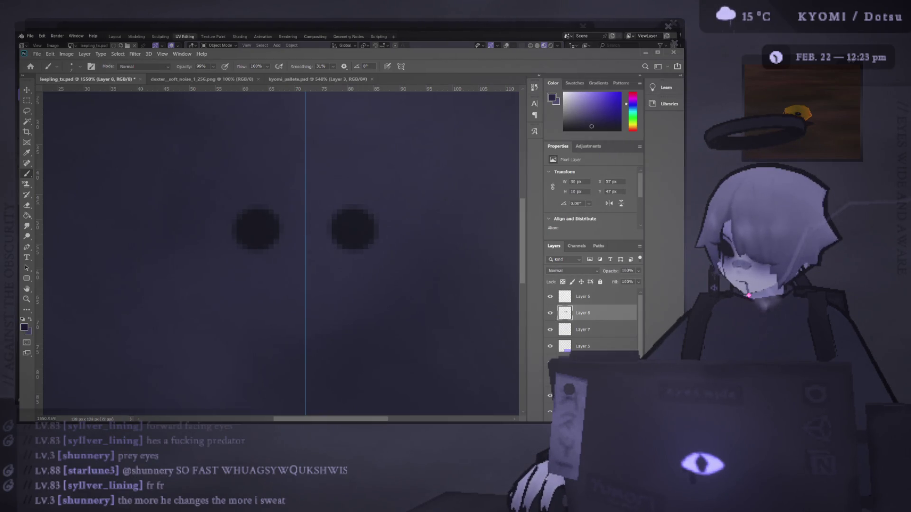
{"action": "left_click", "coordinate": [550, 313]}
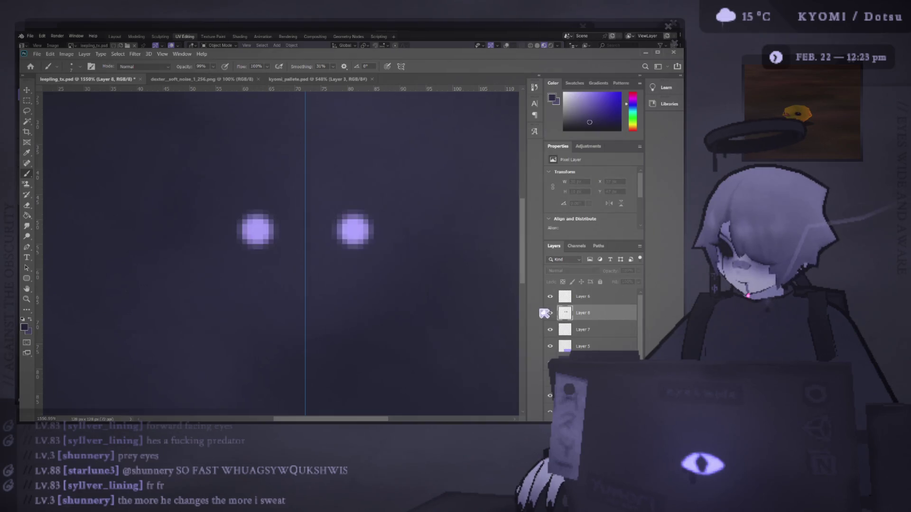
{"action": "left_click", "coordinate": [551, 313]}
{"action": "left_click", "coordinate": [354, 228]}
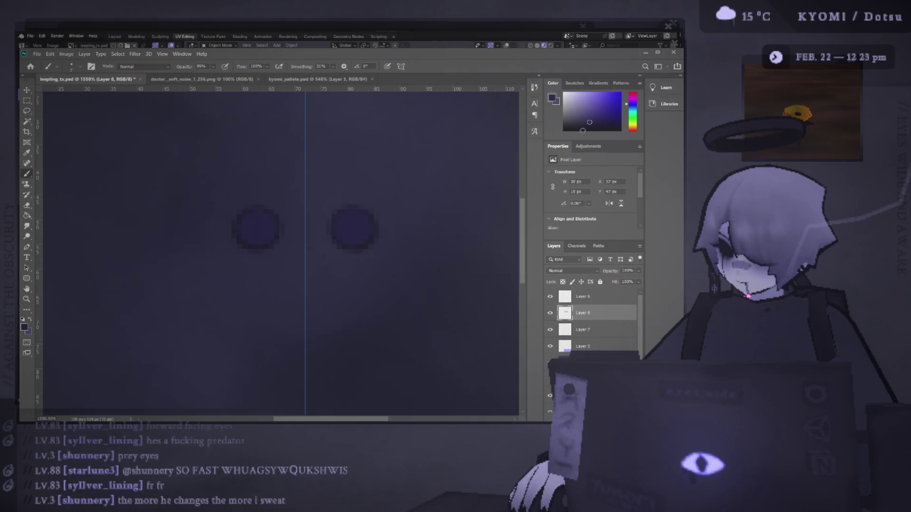
{"action": "left_click_drag", "start_coordinate": [376, 236], "coordinate": [354, 233]}
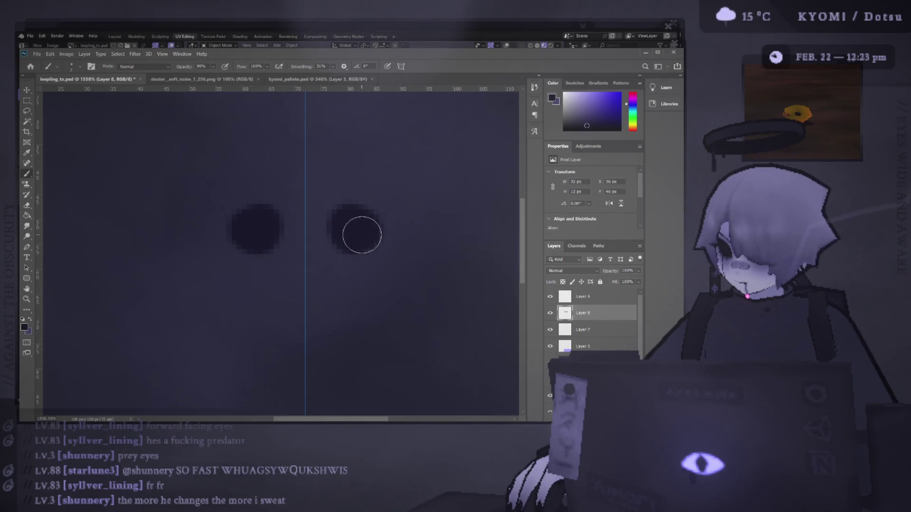
{"action": "left_click", "coordinate": [550, 313]}
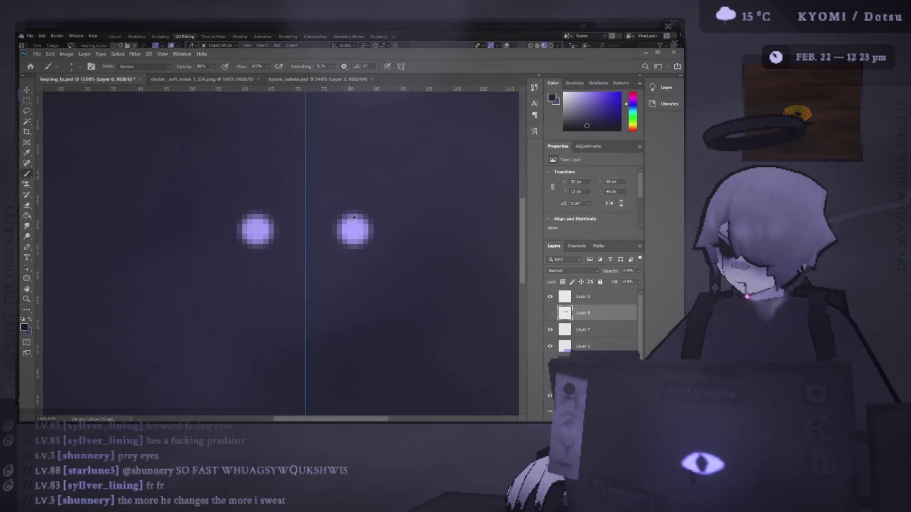
{"action": "left_click", "coordinate": [550, 313]}
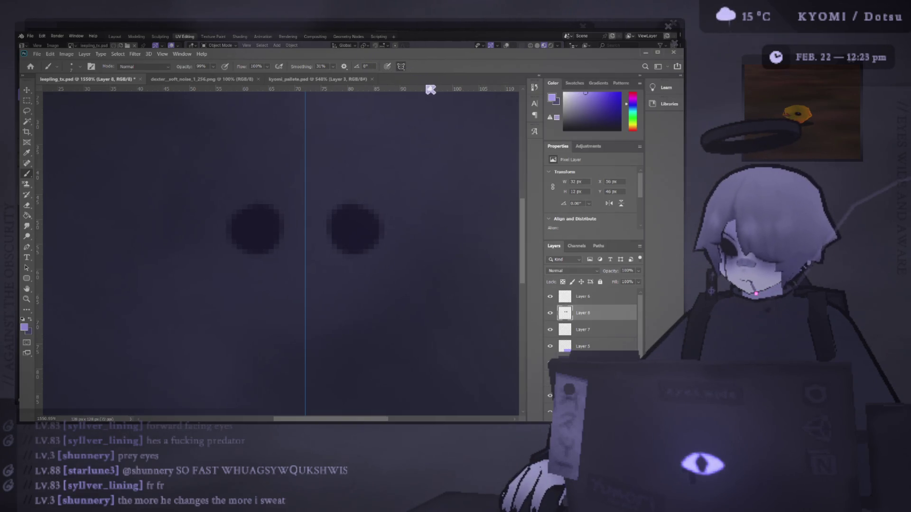
Paint light-purple sparkle highlights into the right and left eyes
{"action": "mouse_move", "coordinate": [343, 237]}
{"action": "left_mouse_down"}
{"action": "mouse_move", "coordinate": [340, 244]}
{"action": "mouse_move", "coordinate": [364, 222]}
{"action": "left_mouse_up"}
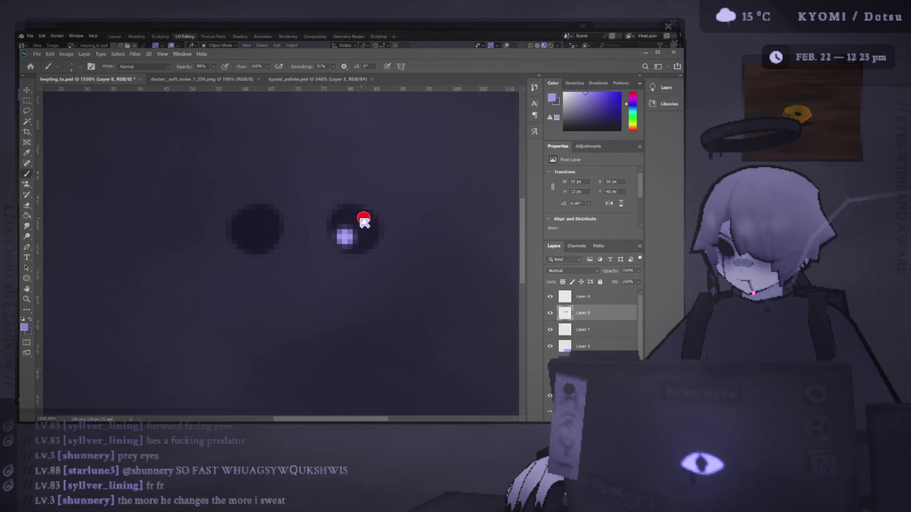
{"action": "left_click", "coordinate": [244, 237]}
{"action": "left_click_drag", "start_coordinate": [263, 224], "coordinate": [266, 226]}
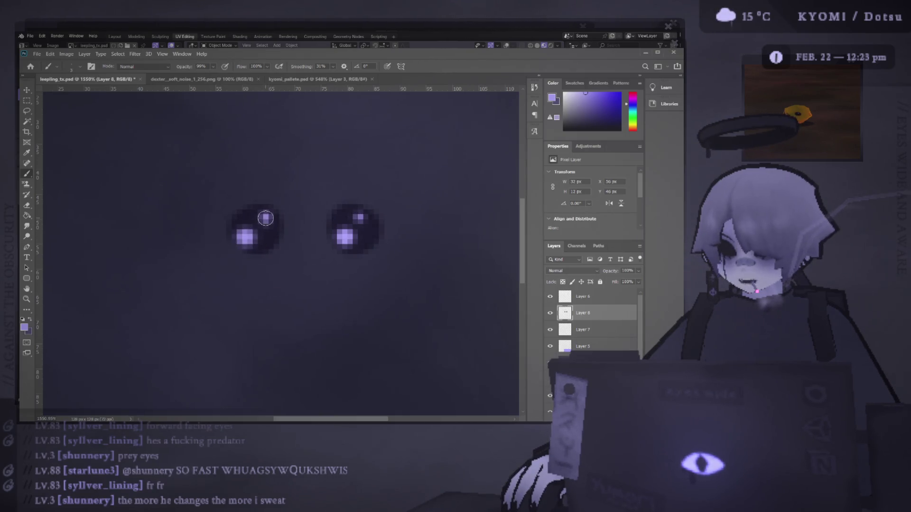
{"action": "scroll", "coordinate": [266, 218], "scroll_direction": "down", "scroll_amount": 5}
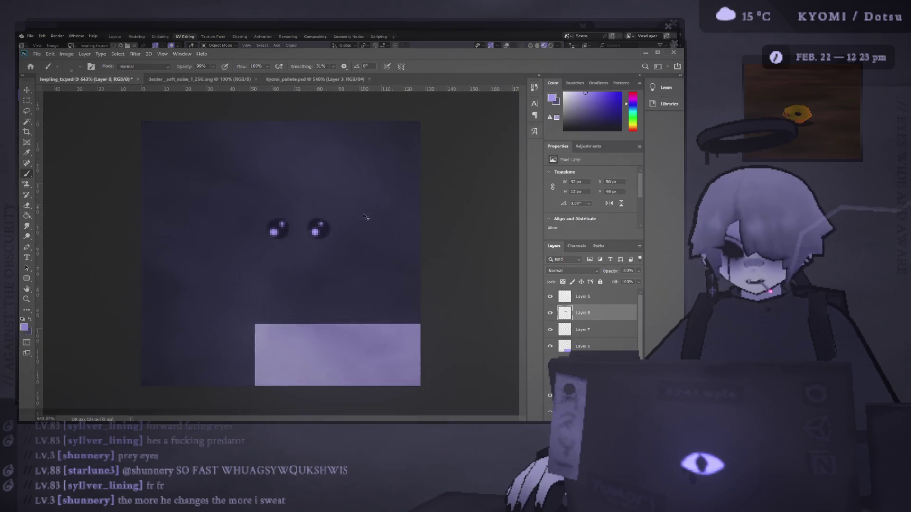
Save the texture and preview the sparkly eyes on the bird in Blender
{"action": "key", "text": "ctrl+s"}
{"action": "key", "text": "alt+Tab"}
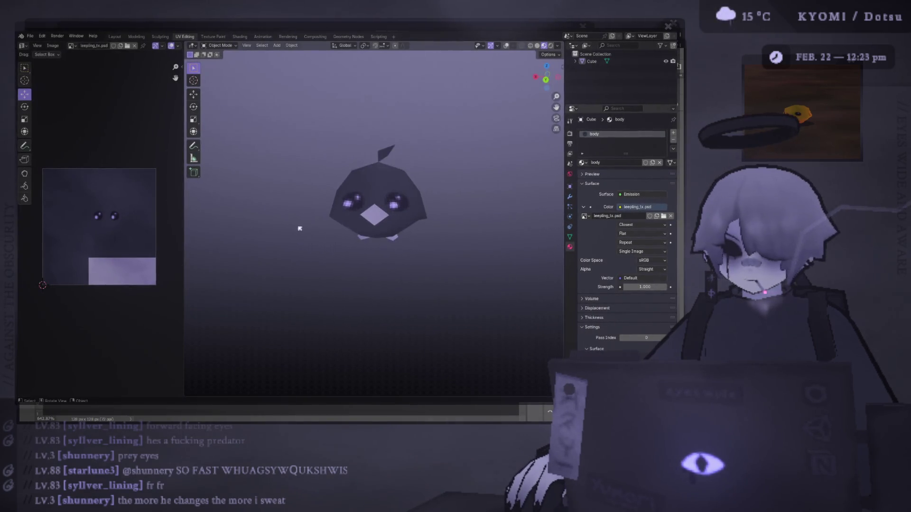
{"action": "left_click_drag", "start_coordinate": [300, 229], "coordinate": [298, 220]}
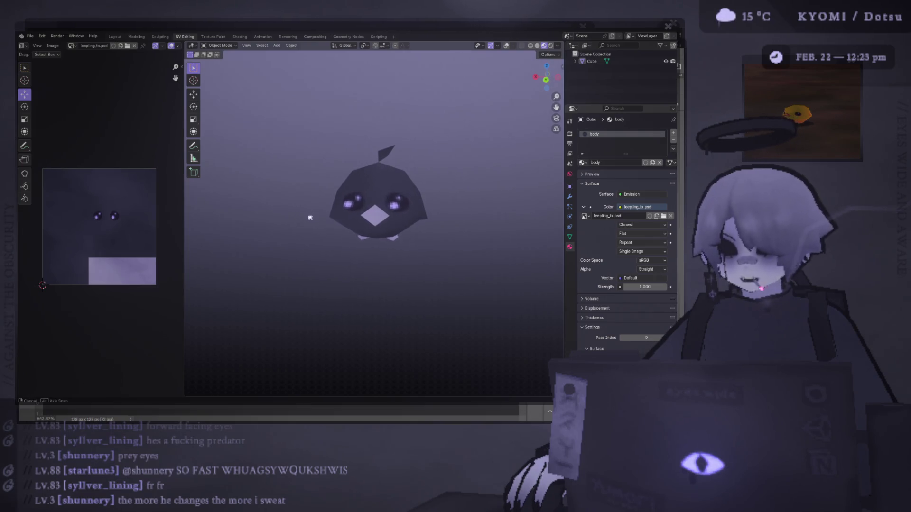
{"action": "scroll", "coordinate": [334, 221], "scroll_direction": "up", "scroll_amount": 3}
{"action": "scroll", "coordinate": [334, 221], "scroll_direction": "down", "scroll_amount": 5}
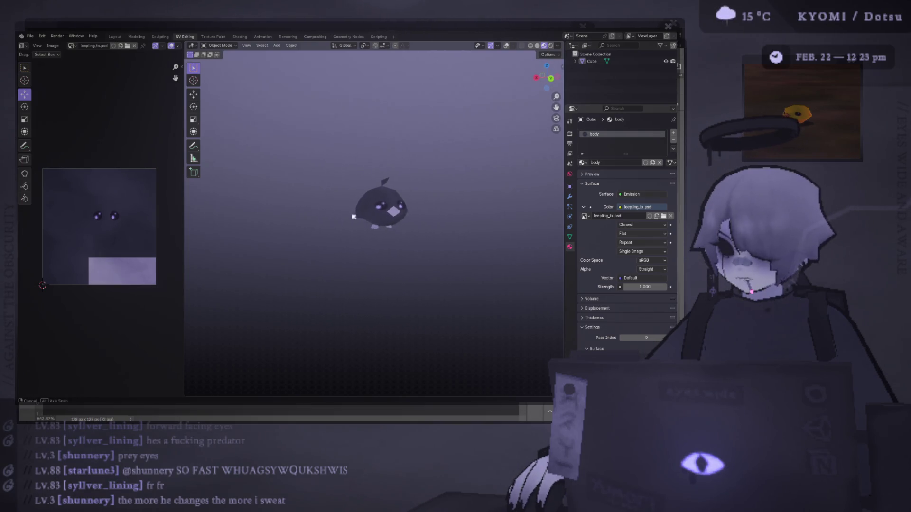
{"action": "scroll", "coordinate": [315, 211], "scroll_direction": "up", "scroll_amount": 3}
{"action": "key", "text": "alt+Tab"}
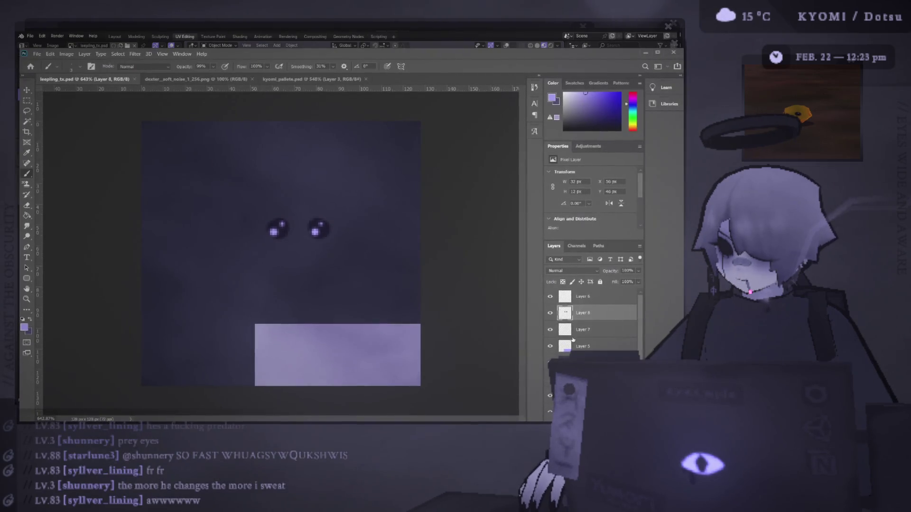
Zoom in on the eyes, undo both highlights, and add empty Layer 9
{"action": "left_click", "coordinate": [550, 312]}
{"action": "left_click", "coordinate": [549, 311]}
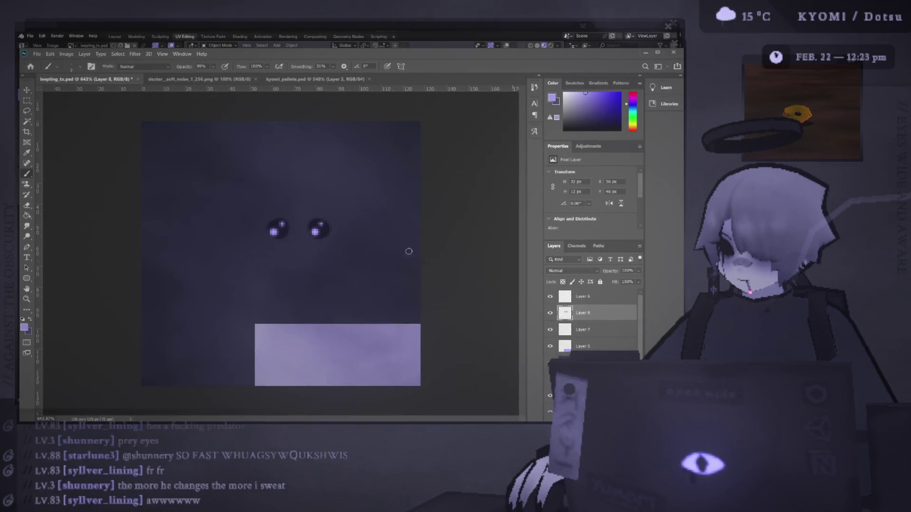
{"action": "scroll", "coordinate": [305, 204], "scroll_direction": "up", "scroll_amount": 3}
{"action": "scroll", "coordinate": [327, 232], "scroll_direction": "up", "scroll_amount": 1}
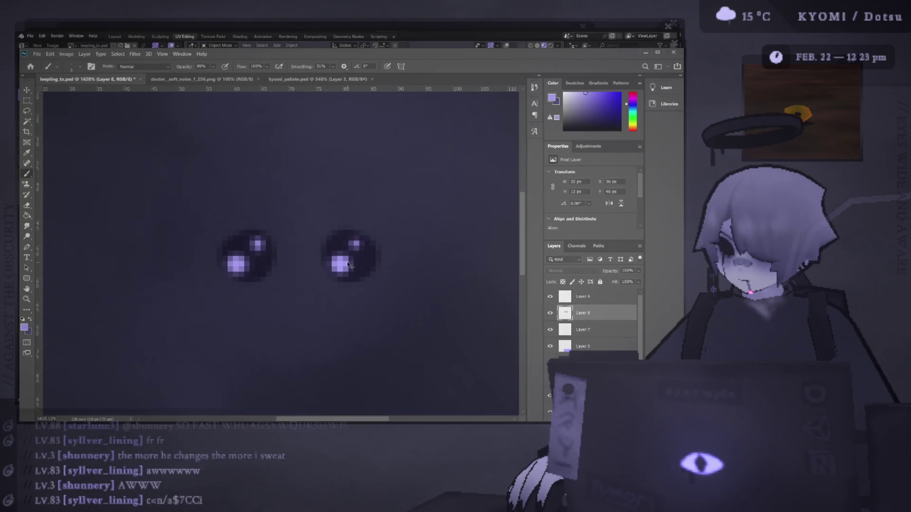
{"action": "key", "text": "ctrl+z"}
{"action": "key", "text": "ctrl+z"}
{"action": "key", "text": "ctrl+z"}
{"action": "key", "text": "ctrl+z"}
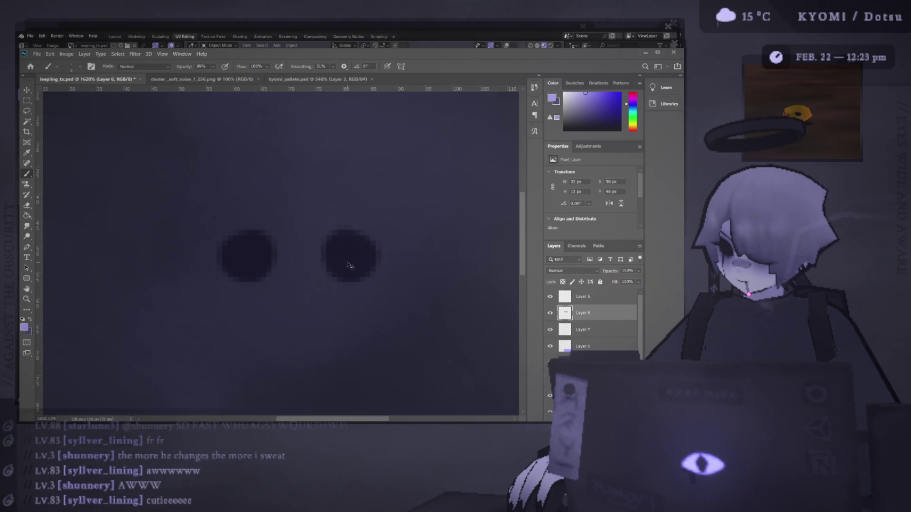
{"action": "key", "text": "ctrl+shift+alt+n"}
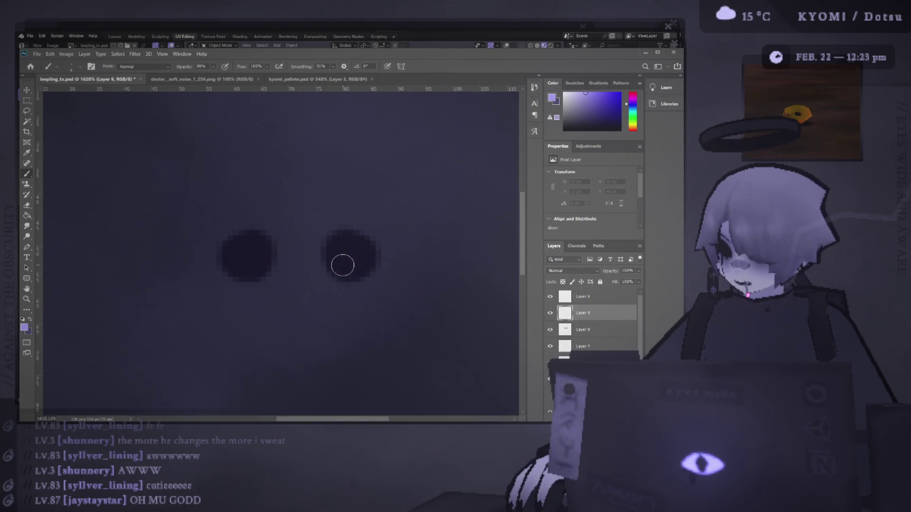
Paint small highlight dots in both eyes, then hide the highlight layer
{"action": "left_click", "coordinate": [342, 264]}
{"action": "left_click", "coordinate": [357, 246]}
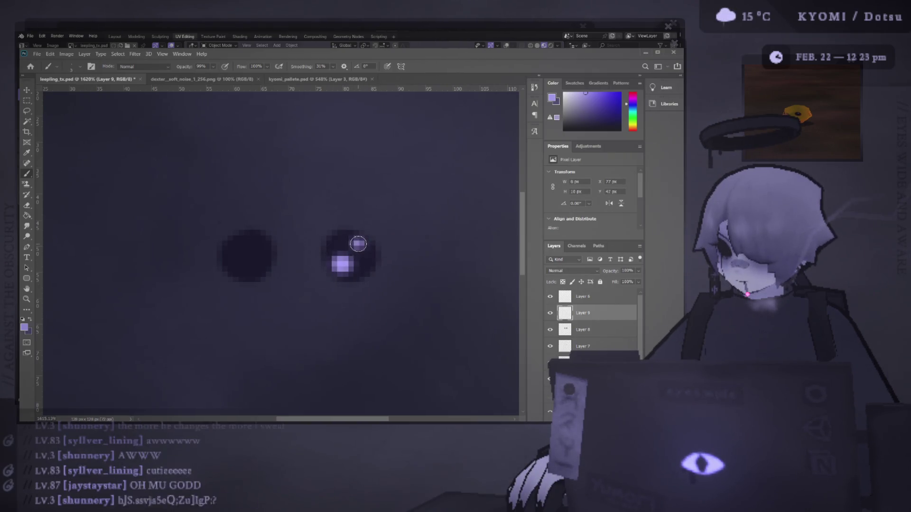
{"action": "left_click", "coordinate": [236, 260]}
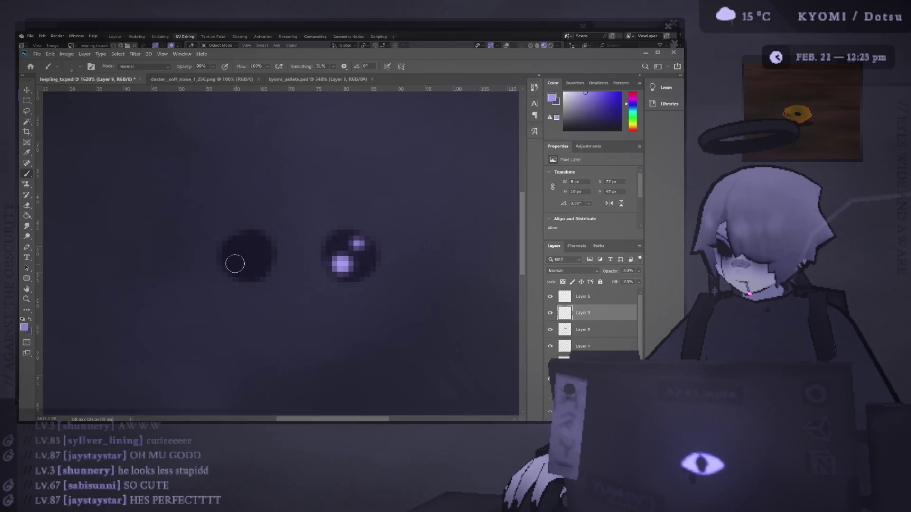
{"action": "left_click", "coordinate": [237, 264]}
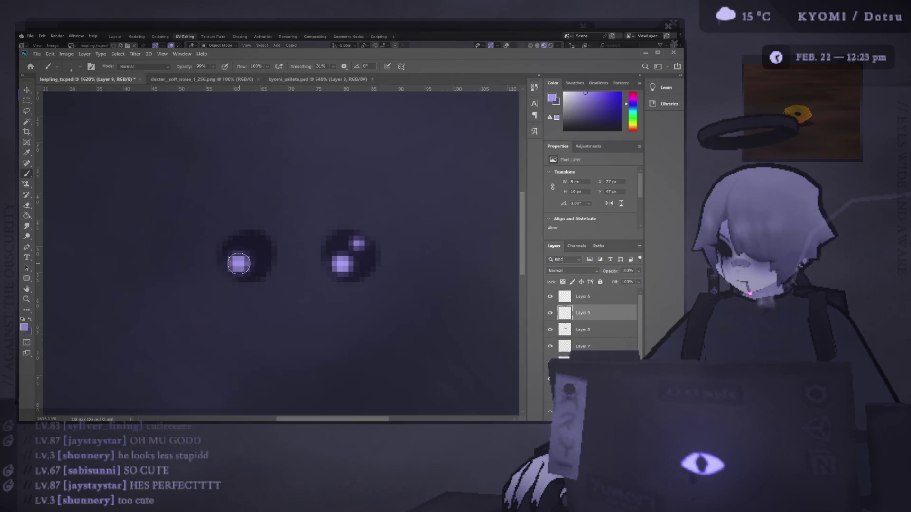
{"action": "left_click", "coordinate": [264, 244]}
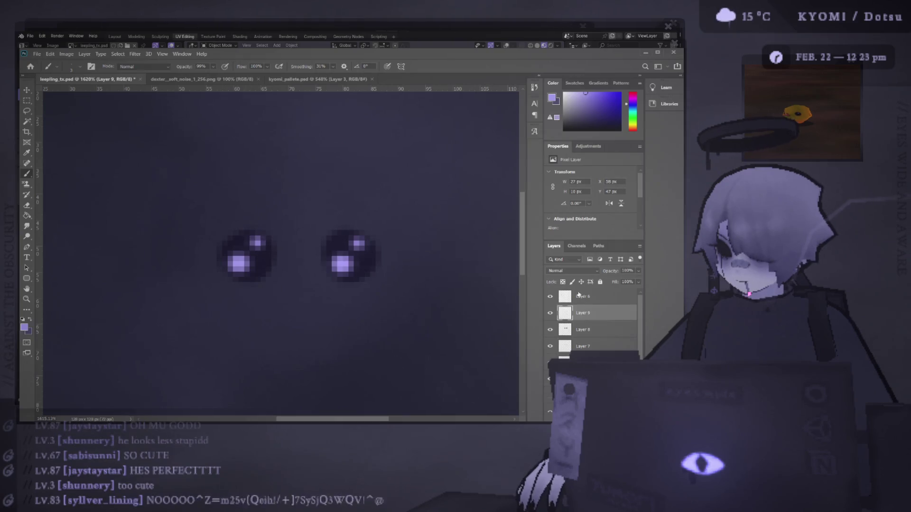
{"action": "left_click", "coordinate": [550, 313]}
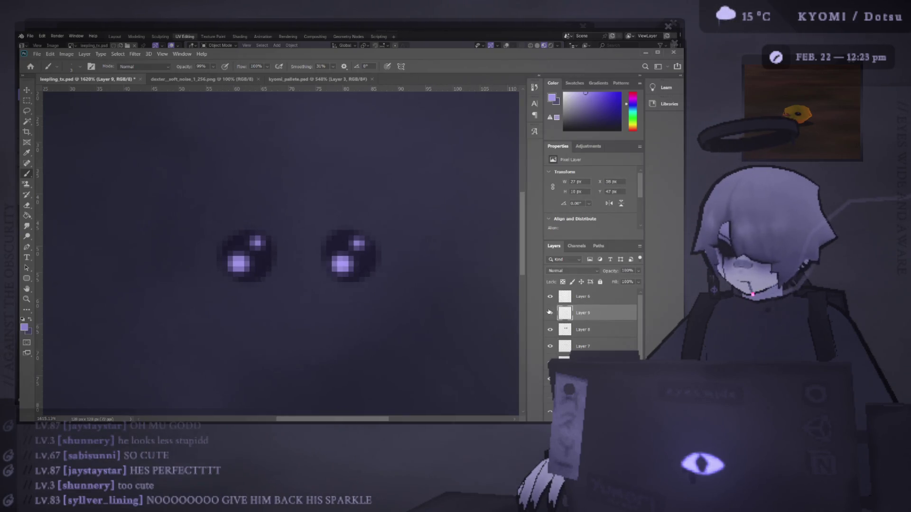
{"action": "left_click", "coordinate": [550, 314]}
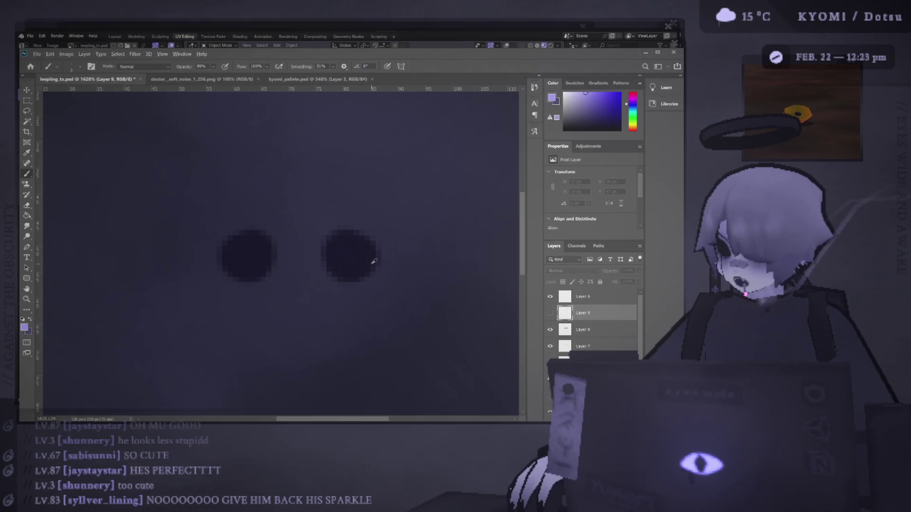
Pick dark navy, set the brush to size 6, and repaint the left pupil slightly larger
{"action": "left_click", "coordinate": [588, 124]}
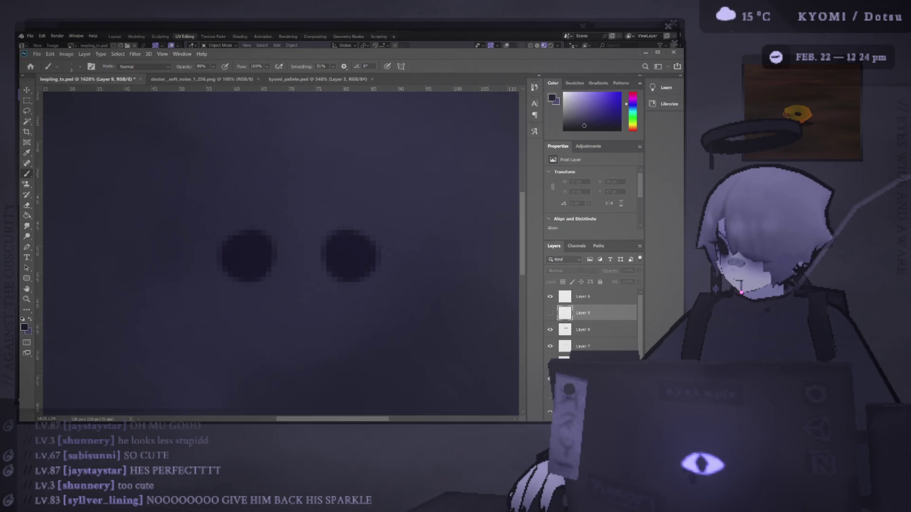
{"action": "left_click_drag", "start_coordinate": [346, 255], "coordinate": [375, 265]}
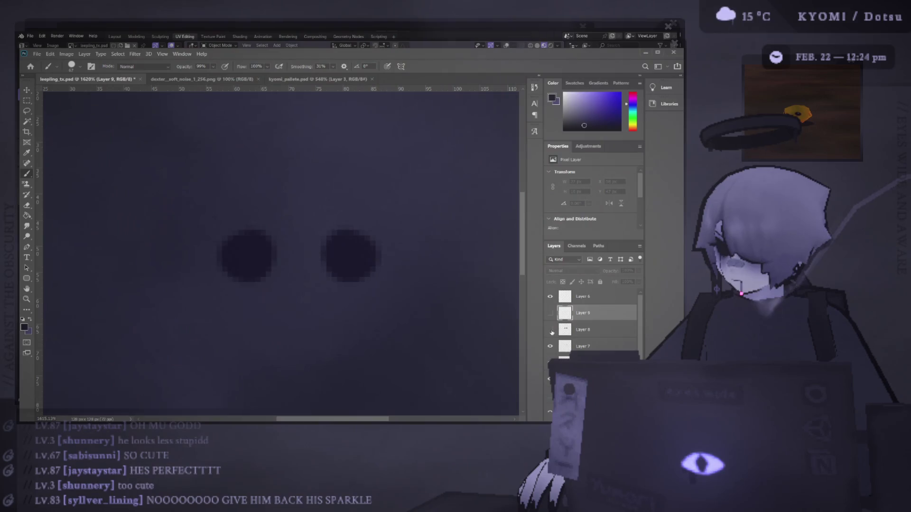
{"action": "key", "text": "ctrl+z"}
{"action": "key", "text": "ctrl+z"}
{"action": "key", "text": "ctrl+shift+z"}
{"action": "key", "text": "ctrl+shift+z"}
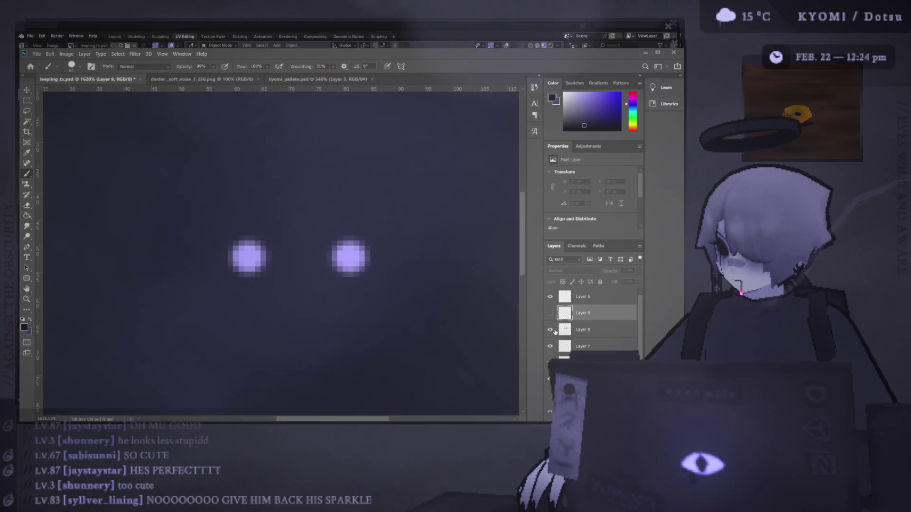
{"action": "key", "text": "ctrl+z"}
{"action": "left_click_drag", "start_coordinate": [349, 250], "coordinate": [137, 253]}
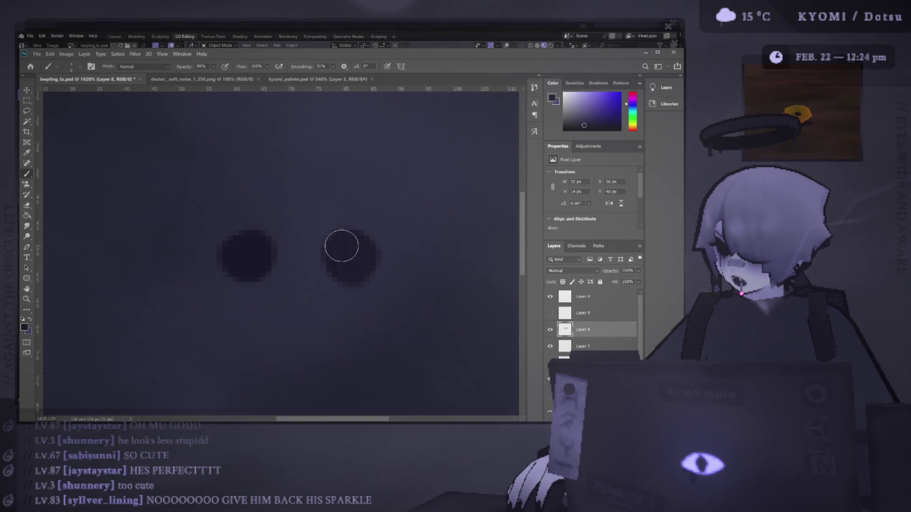
{"action": "mouse_move", "coordinate": [259, 247]}
{"action": "left_mouse_down"}
{"action": "mouse_move", "coordinate": [238, 240]}
{"action": "mouse_move", "coordinate": [235, 264]}
{"action": "mouse_move", "coordinate": [254, 255]}
{"action": "left_mouse_up"}
Erase the left pupil's top row and show the sparkle highlights again
{"action": "key", "text": "e"}
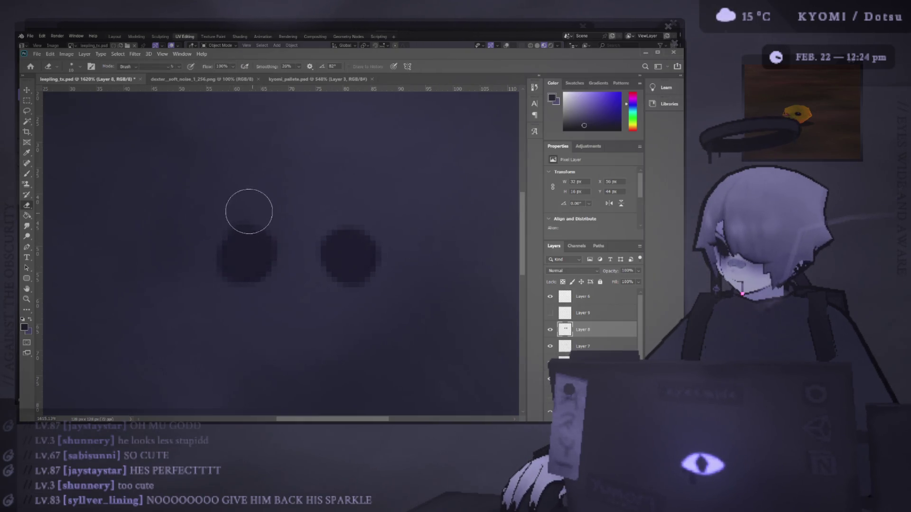
{"action": "left_click_drag", "start_coordinate": [200, 228], "coordinate": [240, 244]}
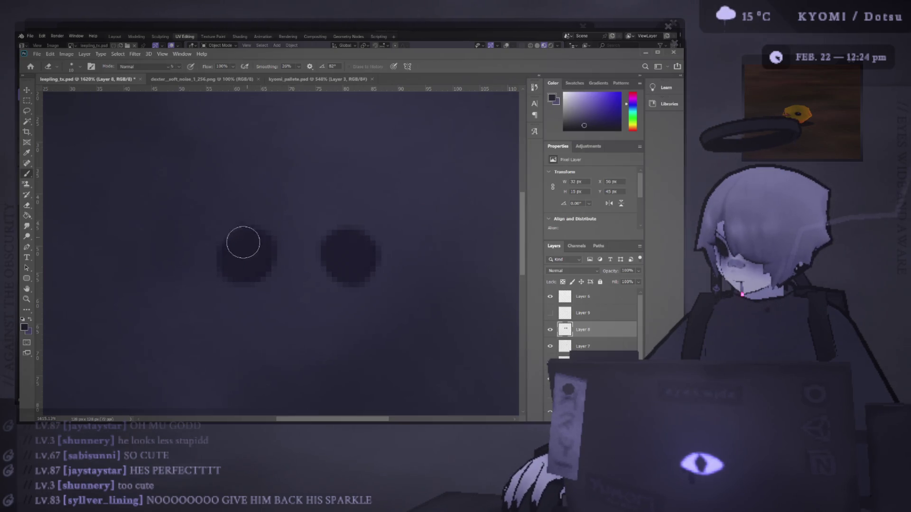
{"action": "key", "text": "b"}
{"action": "scroll", "coordinate": [353, 255], "scroll_direction": "down", "scroll_amount": 2}
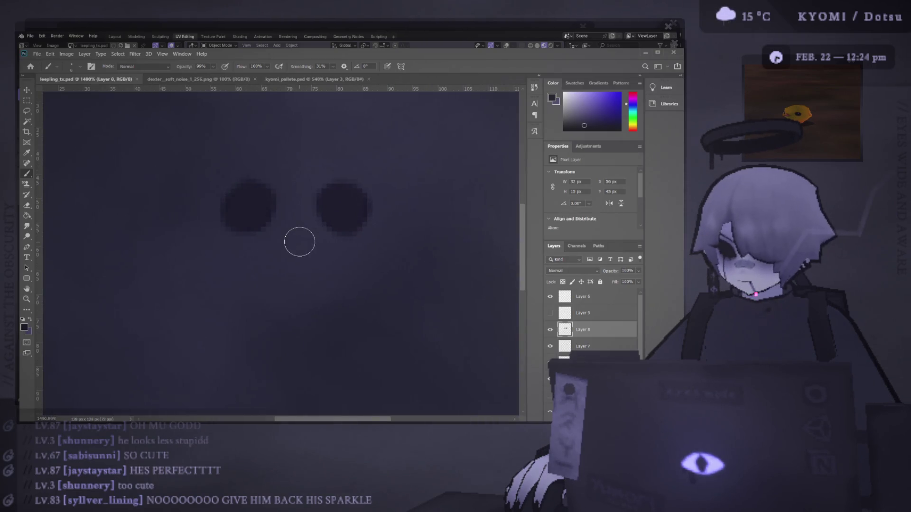
{"action": "left_click", "coordinate": [550, 313]}
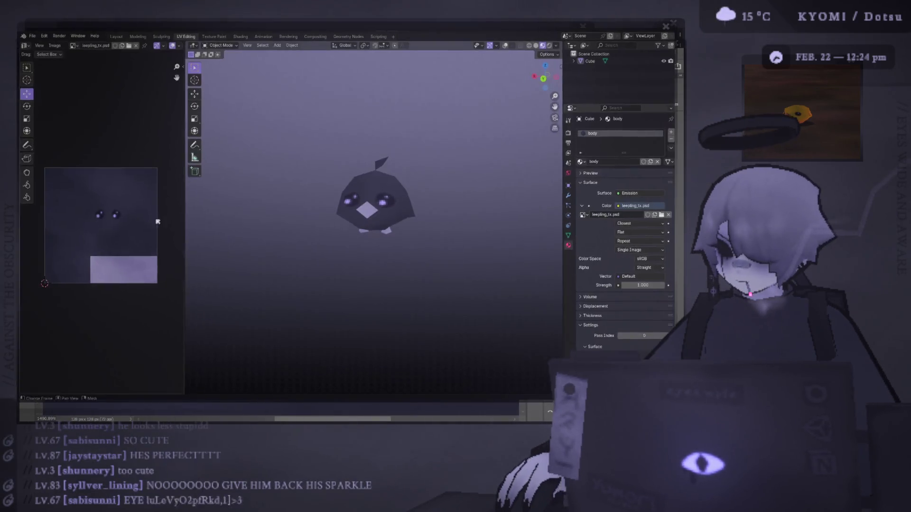
Switch to Blender, orbit around the textured bird and select its mesh
{"action": "key", "text": "alt+Tab"}
{"action": "mouse_move", "coordinate": [338, 241]}
{"action": "left_mouse_down"}
{"action": "mouse_move", "coordinate": [366, 228]}
{"action": "mouse_move", "coordinate": [293, 205]}
{"action": "left_mouse_up"}
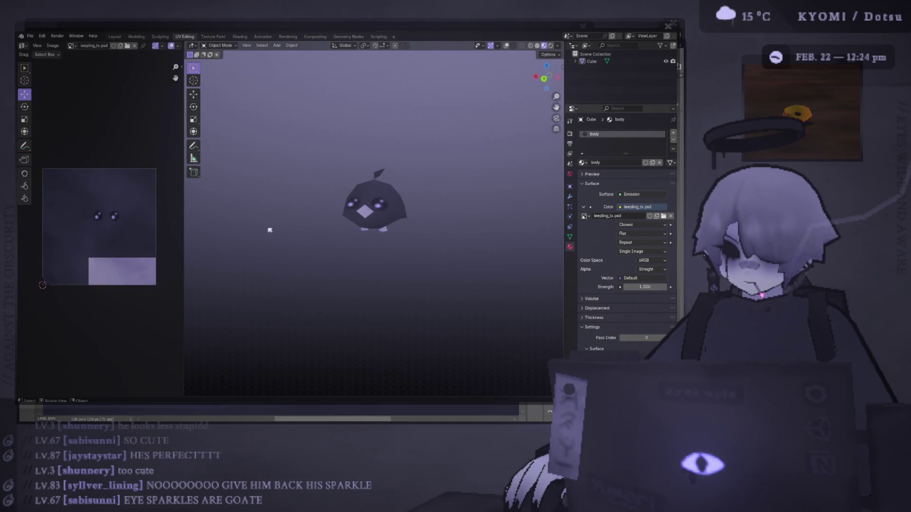
{"action": "mouse_move", "coordinate": [269, 235]}
{"action": "left_mouse_down"}
{"action": "mouse_move", "coordinate": [268, 218]}
{"action": "mouse_move", "coordinate": [551, 218]}
{"action": "mouse_move", "coordinate": [363, 221]}
{"action": "mouse_move", "coordinate": [356, 204]}
{"action": "left_mouse_up"}
{"action": "left_click", "coordinate": [356, 204]}
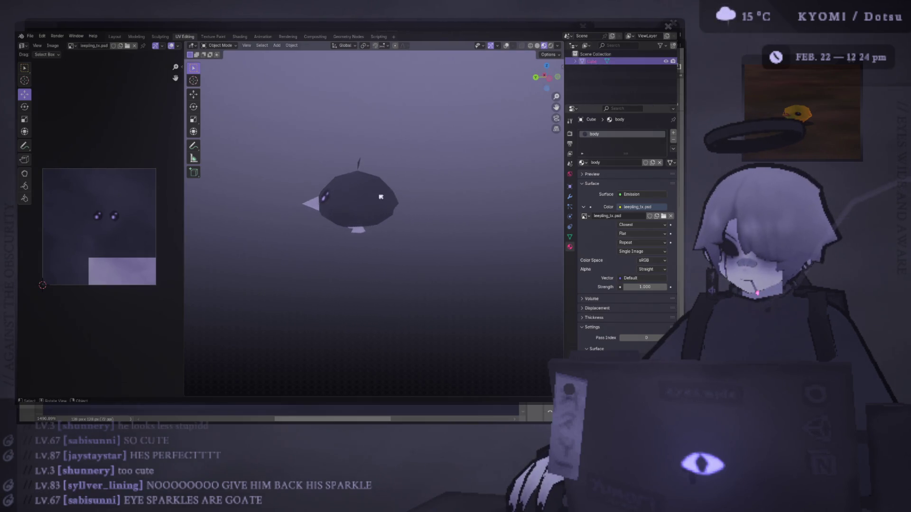
{"action": "scroll", "coordinate": [355, 204], "scroll_direction": "up", "scroll_amount": 2}
Rescale the bird mesh's height along Z in Edit Mode, then return to Object Mode
{"action": "key", "text": "Tab"}
{"action": "key", "text": "s"}
{"action": "key", "text": "z"}
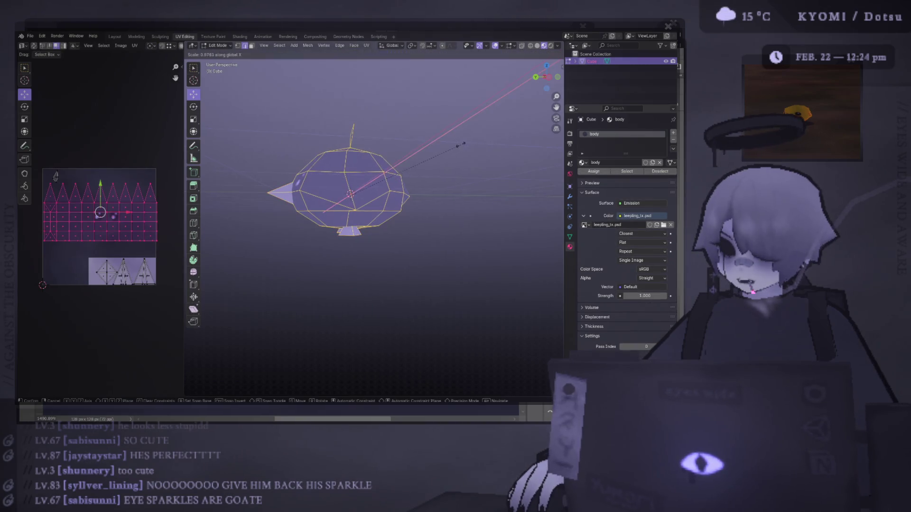
{"action": "left_click", "coordinate": [458, 142]}
{"action": "key", "text": "s"}
{"action": "key", "text": "z"}
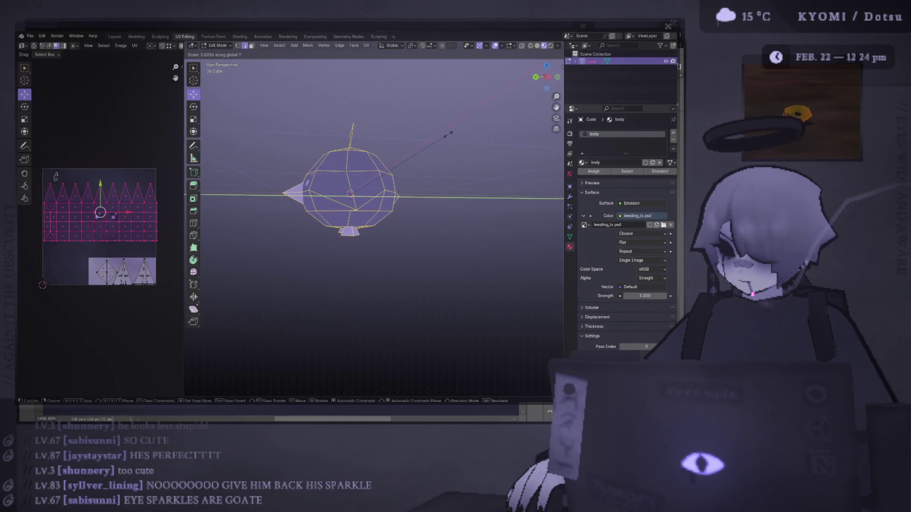
{"action": "left_click", "coordinate": [435, 151]}
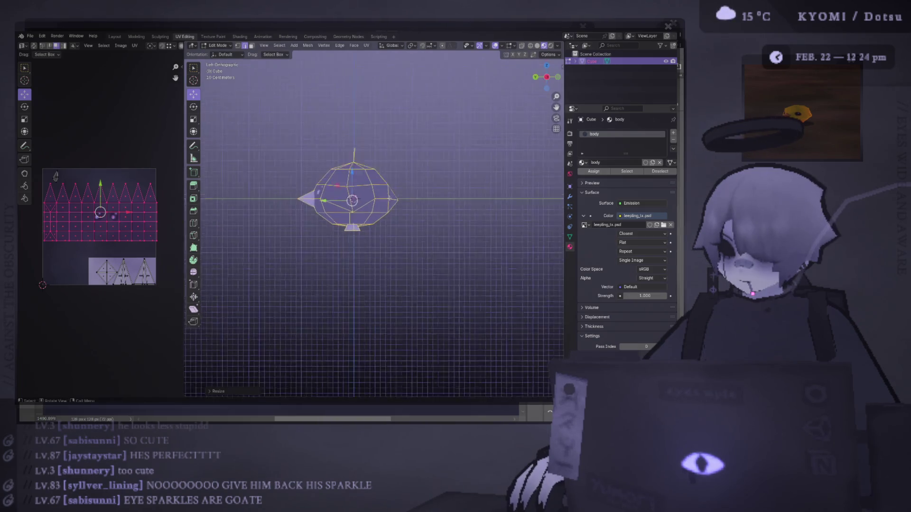
{"action": "key", "text": "Tab"}
Deselect the bird, hide viewport overlays, widen the 3D view and show the Layout workspace
{"action": "left_click", "coordinate": [422, 217]}
{"action": "left_click_drag", "start_coordinate": [521, 233], "coordinate": [512, 233]}
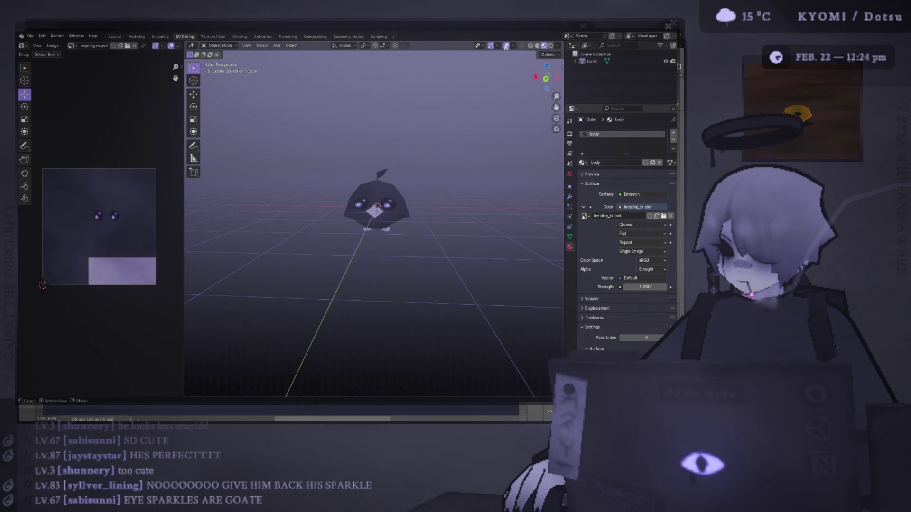
{"action": "key", "text": "shift+alt+z"}
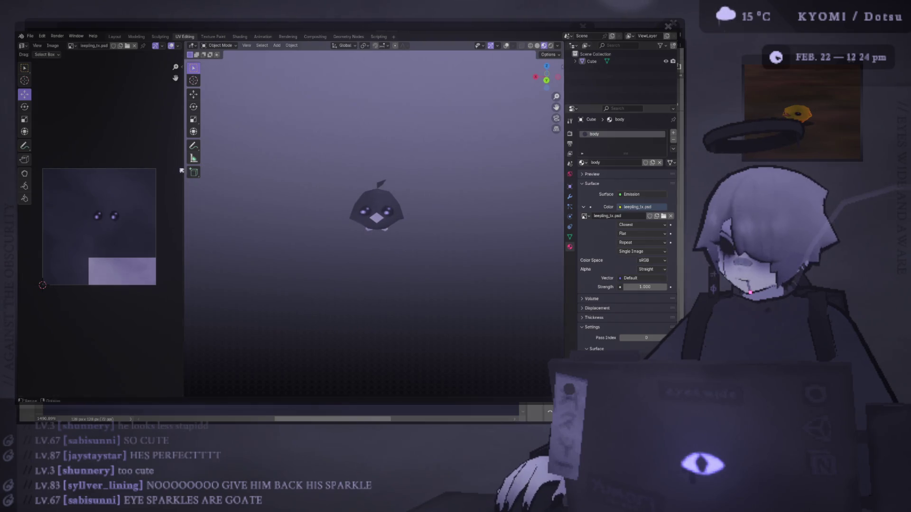
{"action": "left_click_drag", "start_coordinate": [184, 172], "coordinate": [122, 172]}
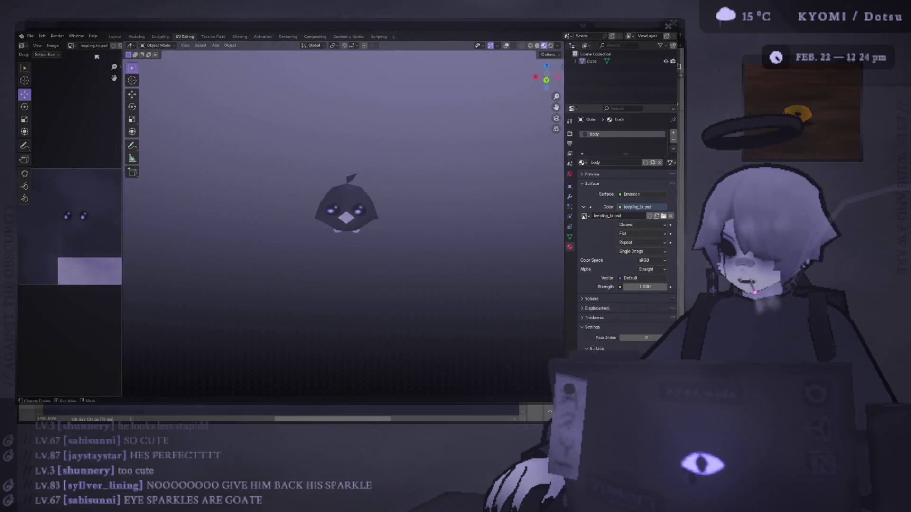
{"action": "left_click", "coordinate": [114, 36]}
{"action": "left_click_drag", "start_coordinate": [262, 180], "coordinate": [214, 181]}
Zoom the viewport, then flip to the Compositing workspace and back to Layout
{"action": "scroll", "coordinate": [214, 180], "scroll_direction": "up", "scroll_amount": 3}
{"action": "scroll", "coordinate": [219, 182], "scroll_direction": "down", "scroll_amount": 3}
{"action": "scroll", "coordinate": [219, 182], "scroll_direction": "down", "scroll_amount": 5}
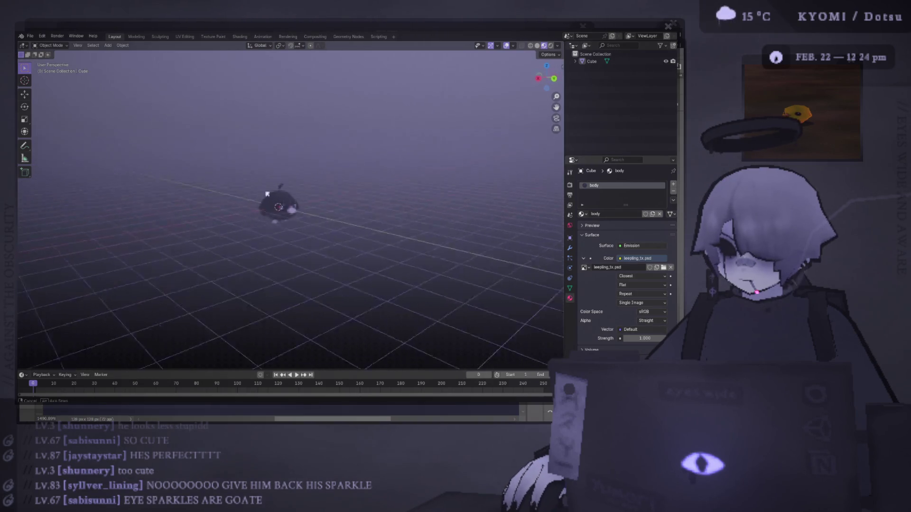
{"action": "scroll", "coordinate": [398, 167], "scroll_direction": "up", "scroll_amount": 6}
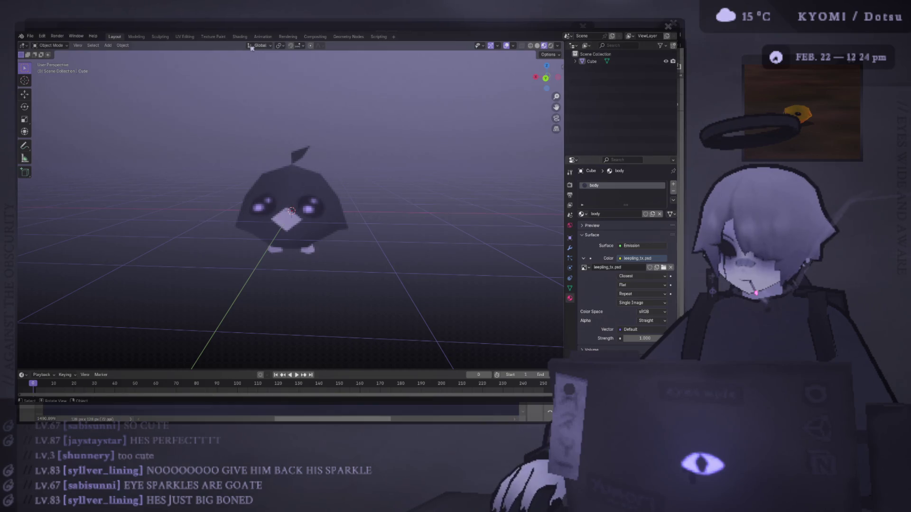
{"action": "left_click", "coordinate": [307, 37]}
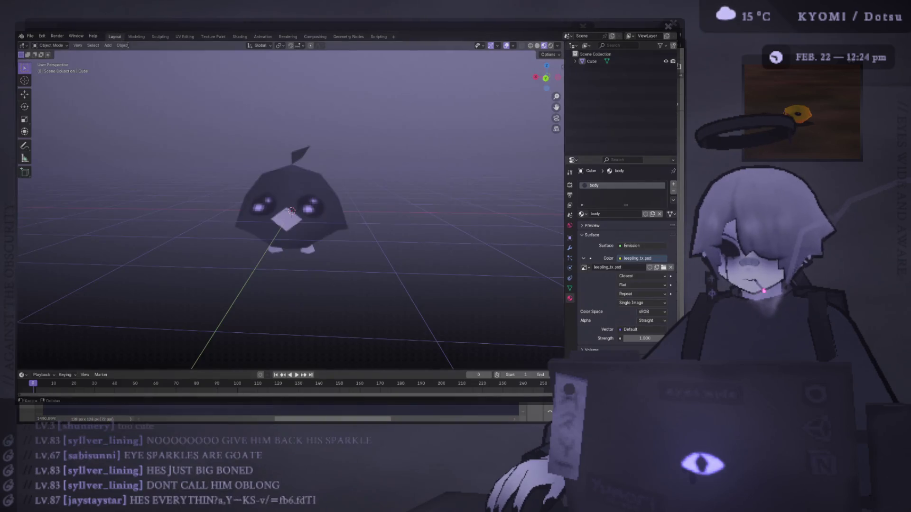
{"action": "left_click", "coordinate": [114, 37]}
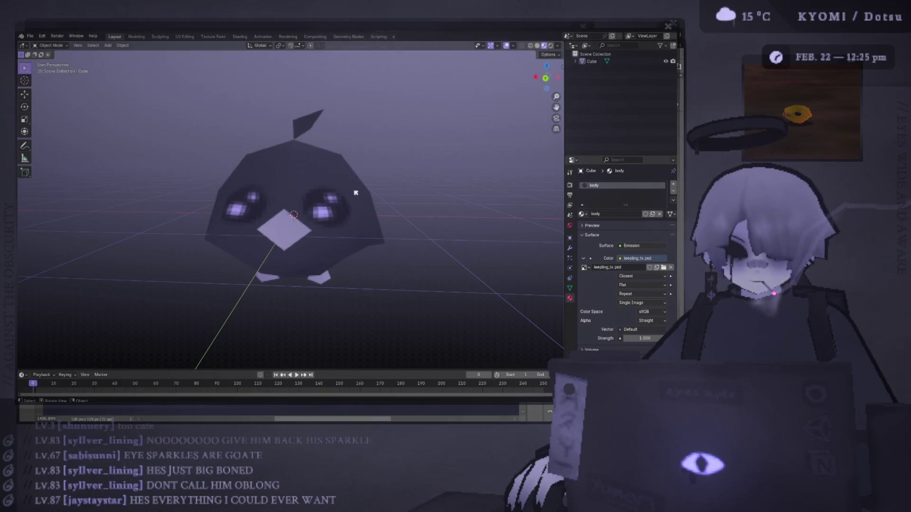
Orbit down close beneath the bird, then return to Photoshop
{"action": "scroll", "coordinate": [355, 192], "scroll_direction": "down", "scroll_amount": 5}
{"action": "mouse_move", "coordinate": [342, 240]}
{"action": "left_mouse_down"}
{"action": "mouse_move", "coordinate": [358, 258]}
{"action": "mouse_move", "coordinate": [309, 216]}
{"action": "mouse_move", "coordinate": [378, 162]}
{"action": "mouse_move", "coordinate": [468, 152]}
{"action": "mouse_move", "coordinate": [438, 156]}
{"action": "mouse_move", "coordinate": [319, 248]}
{"action": "mouse_move", "coordinate": [336, 248]}
{"action": "left_mouse_up"}
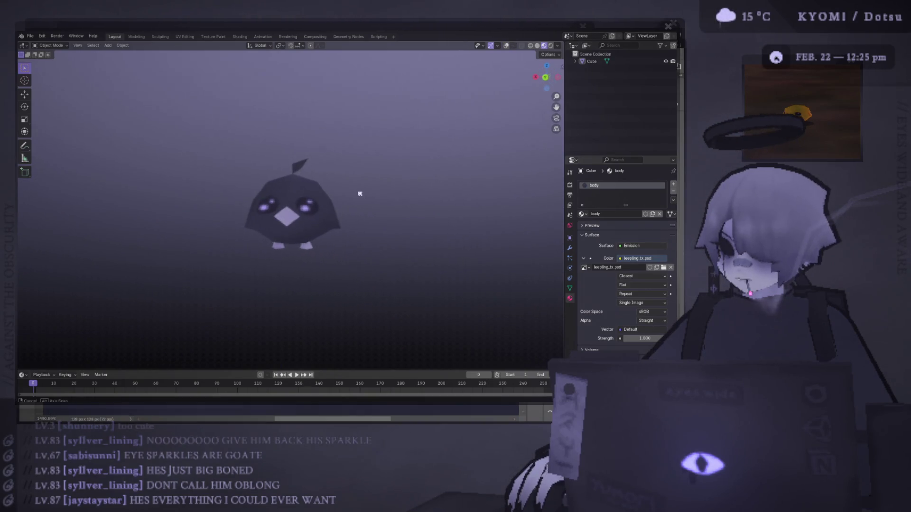
{"action": "mouse_move", "coordinate": [360, 194]}
{"action": "left_mouse_down"}
{"action": "mouse_move", "coordinate": [374, 134]}
{"action": "mouse_move", "coordinate": [329, 273]}
{"action": "mouse_move", "coordinate": [336, 199]}
{"action": "mouse_move", "coordinate": [327, 157]}
{"action": "left_mouse_up"}
{"action": "key", "text": "alt+Tab"}
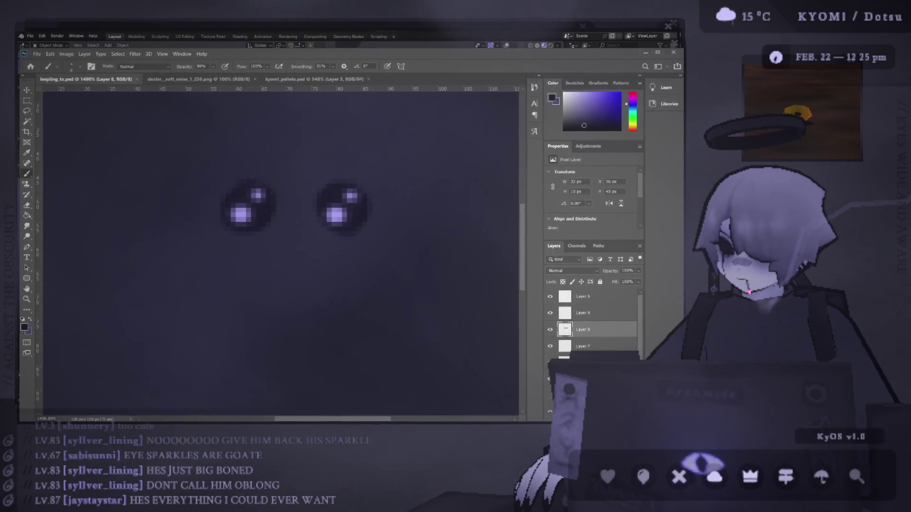
Go back to Blender and orbit around the bird to view the sparkly-eyed texture
{"action": "scroll", "coordinate": [378, 322], "scroll_direction": "down", "scroll_amount": 5}
{"action": "scroll", "coordinate": [363, 323], "scroll_direction": "up", "scroll_amount": 3}
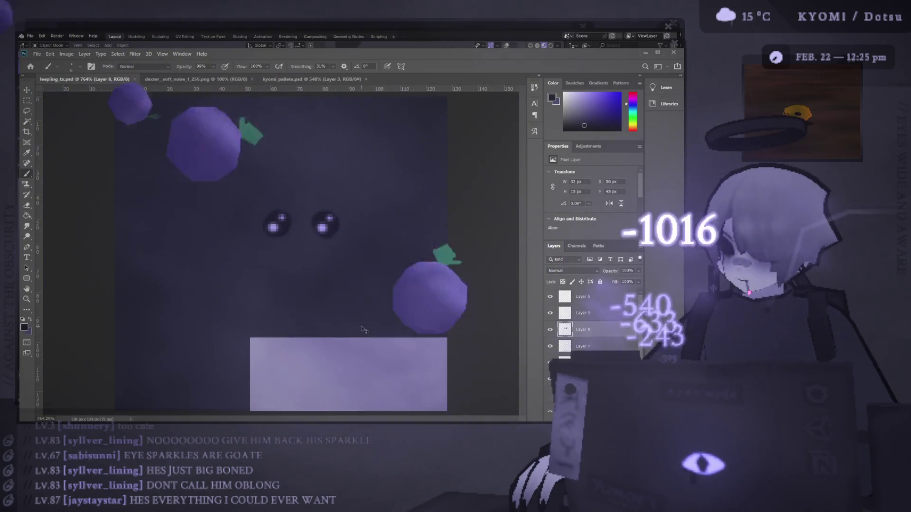
{"action": "key", "text": "alt+Tab"}
{"action": "mouse_move", "coordinate": [363, 329]}
{"action": "left_mouse_down"}
{"action": "mouse_move", "coordinate": [252, 256]}
{"action": "mouse_move", "coordinate": [354, 247]}
{"action": "mouse_move", "coordinate": [45, 254]}
{"action": "left_mouse_up"}
{"action": "scroll", "coordinate": [216, 269], "scroll_direction": "down", "scroll_amount": 3}
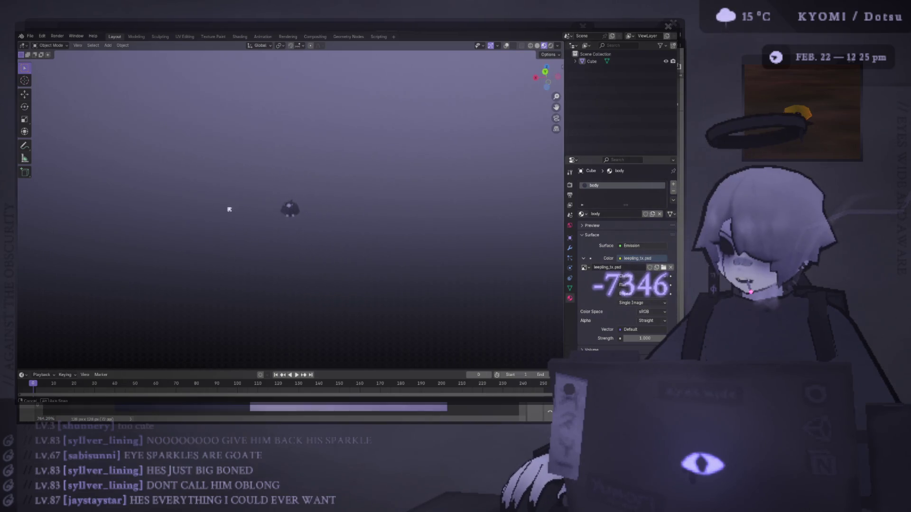
{"action": "scroll", "coordinate": [268, 219], "scroll_direction": "up", "scroll_amount": 3}
{"action": "left_click_drag", "start_coordinate": [269, 219], "coordinate": [266, 241]}
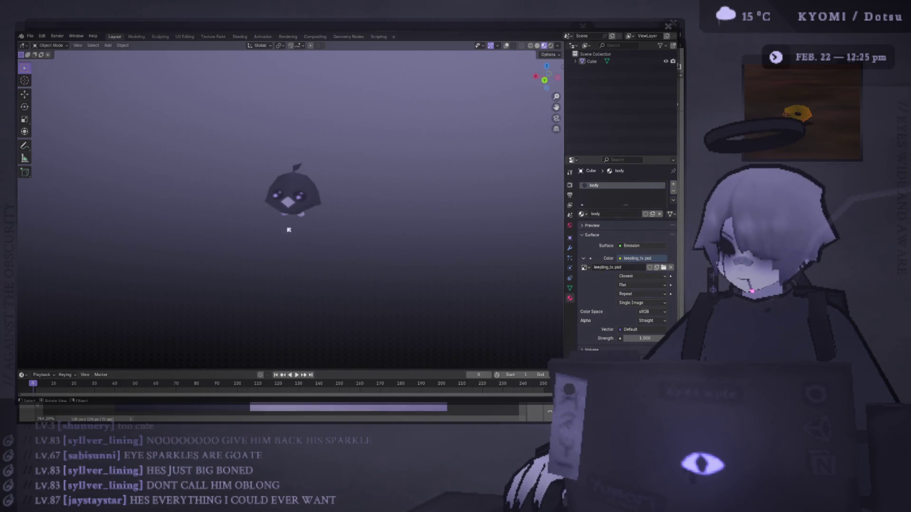
Tilt the bird to a side view, then return to Photoshop zoomed in on the eyes
{"action": "scroll", "coordinate": [296, 205], "scroll_direction": "up", "scroll_amount": 3}
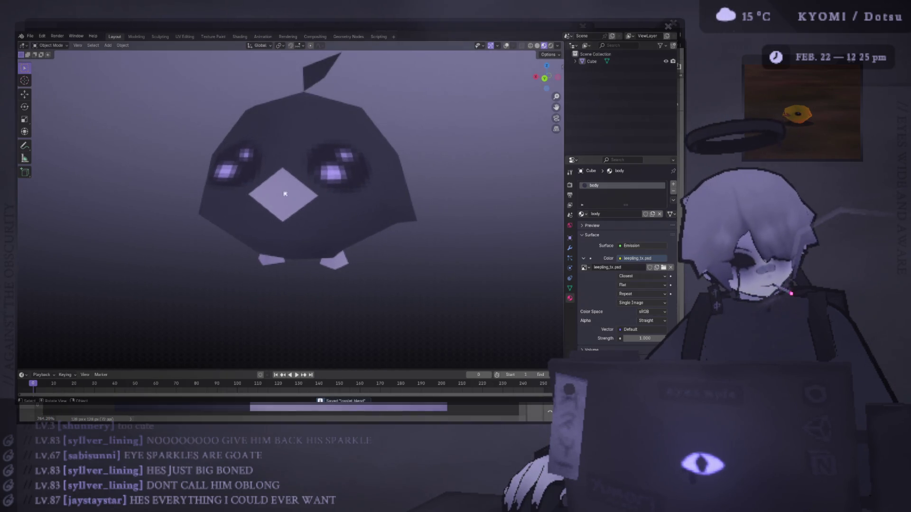
{"action": "scroll", "coordinate": [284, 194], "scroll_direction": "down", "scroll_amount": 3}
{"action": "mouse_move", "coordinate": [285, 194]}
{"action": "left_mouse_down"}
{"action": "mouse_move", "coordinate": [199, 197]}
{"action": "mouse_move", "coordinate": [284, 199]}
{"action": "mouse_move", "coordinate": [346, 220]}
{"action": "mouse_move", "coordinate": [291, 242]}
{"action": "mouse_move", "coordinate": [74, 239]}
{"action": "mouse_move", "coordinate": [356, 223]}
{"action": "left_mouse_up"}
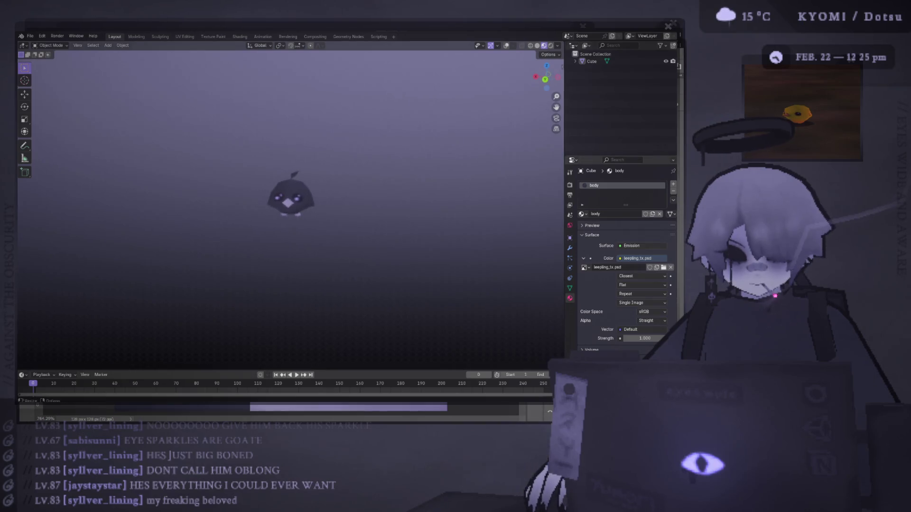
{"action": "scroll", "coordinate": [358, 223], "scroll_direction": "up", "scroll_amount": 4}
{"action": "scroll", "coordinate": [359, 229], "scroll_direction": "down", "scroll_amount": 2}
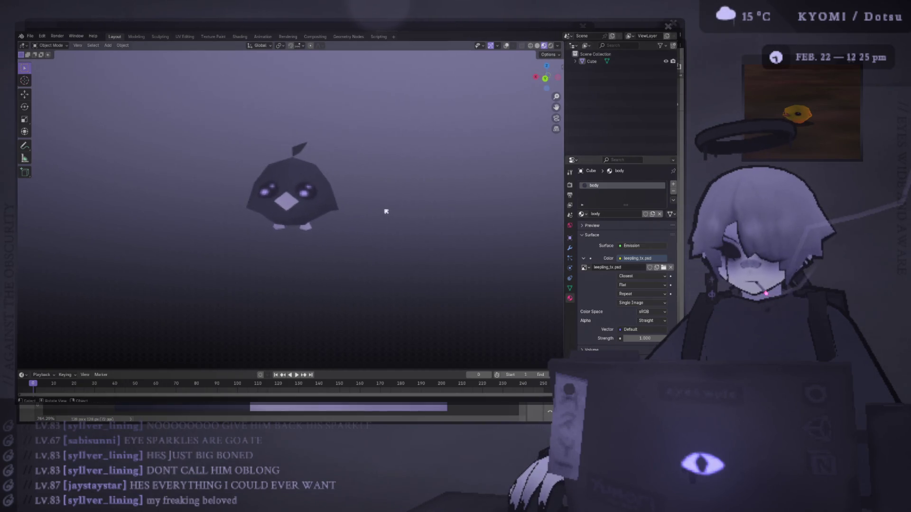
{"action": "left_click_drag", "start_coordinate": [394, 211], "coordinate": [400, 209]}
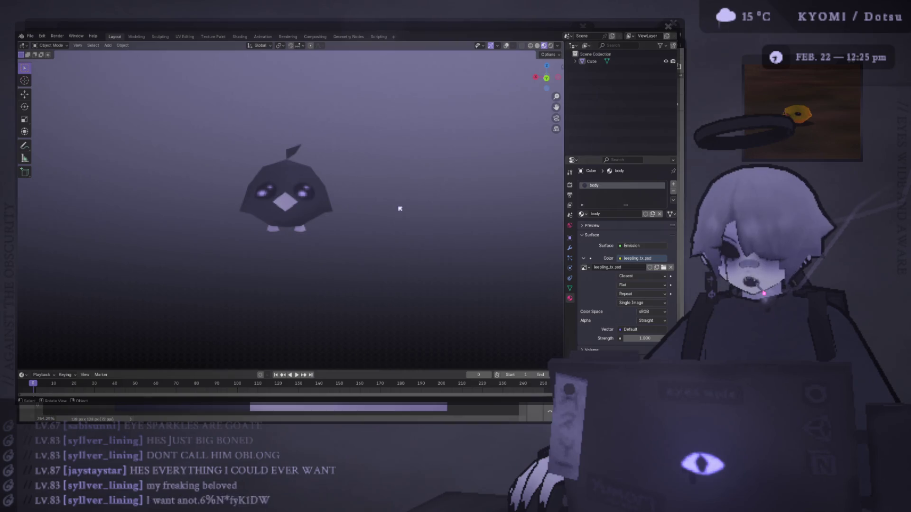
{"action": "key", "text": "alt+Tab"}
{"action": "scroll", "coordinate": [356, 234], "scroll_direction": "up", "scroll_amount": 3}
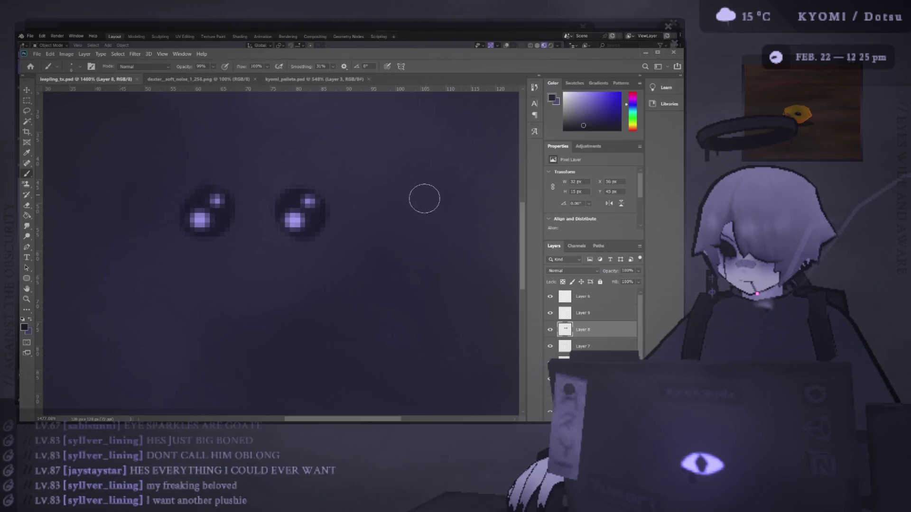
Pick a light purple and paint mirrored blush dots below both eyes
{"action": "left_click", "coordinate": [579, 104]}
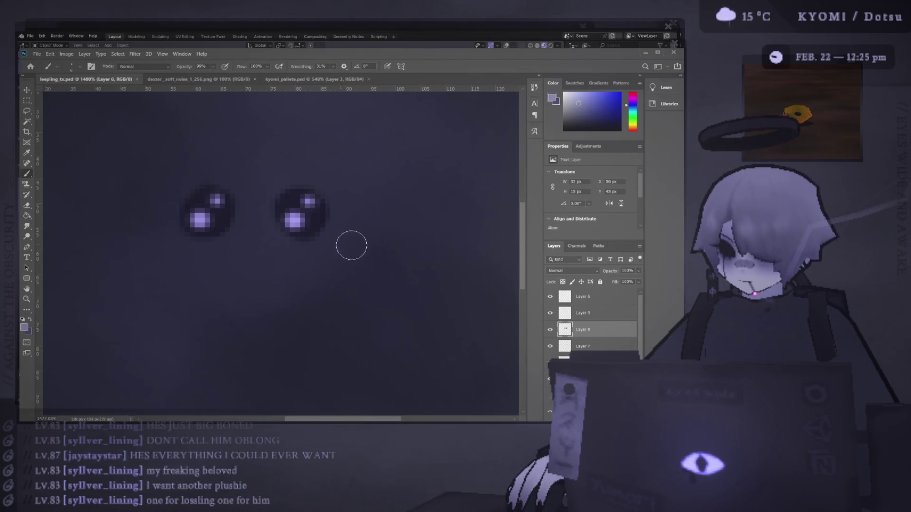
{"action": "left_click", "coordinate": [351, 245]}
{"action": "key", "text": "ctrl+z"}
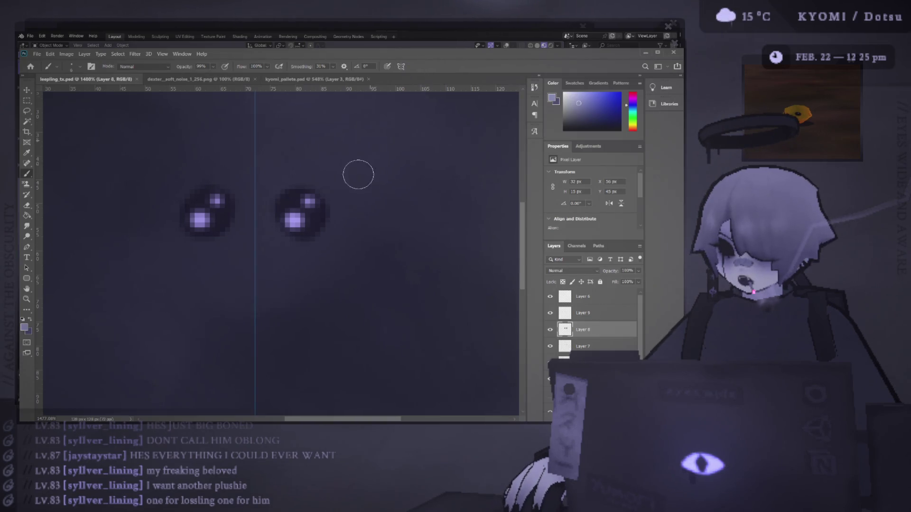
{"action": "left_click", "coordinate": [360, 230]}
{"action": "key", "text": "alt+Tab"}
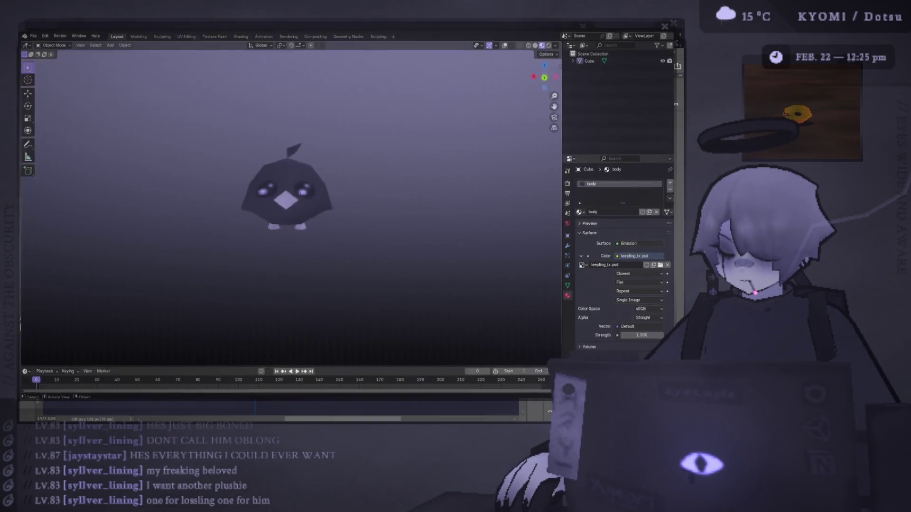
{"action": "left_click", "coordinate": [185, 37]}
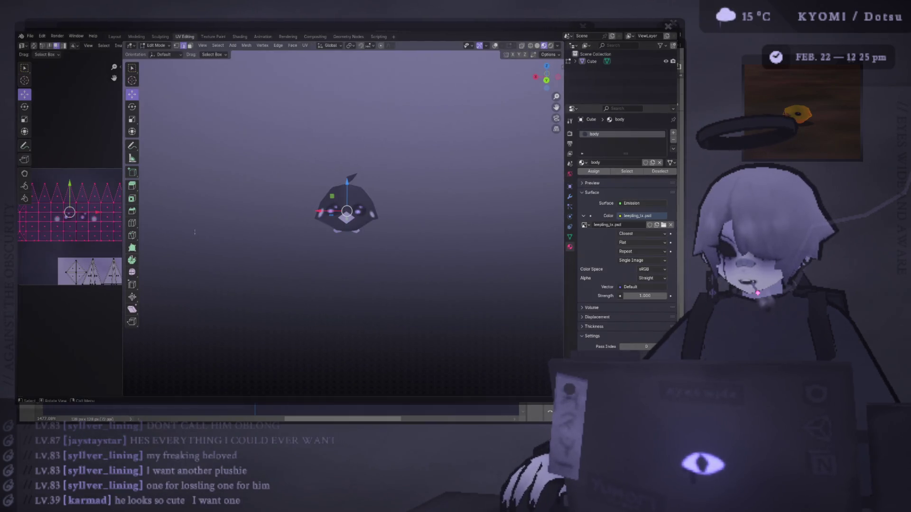
{"action": "scroll", "coordinate": [342, 255], "scroll_direction": "up", "scroll_amount": 3}
{"action": "key", "text": "alt+Tab"}
{"action": "left_click", "coordinate": [342, 254]}
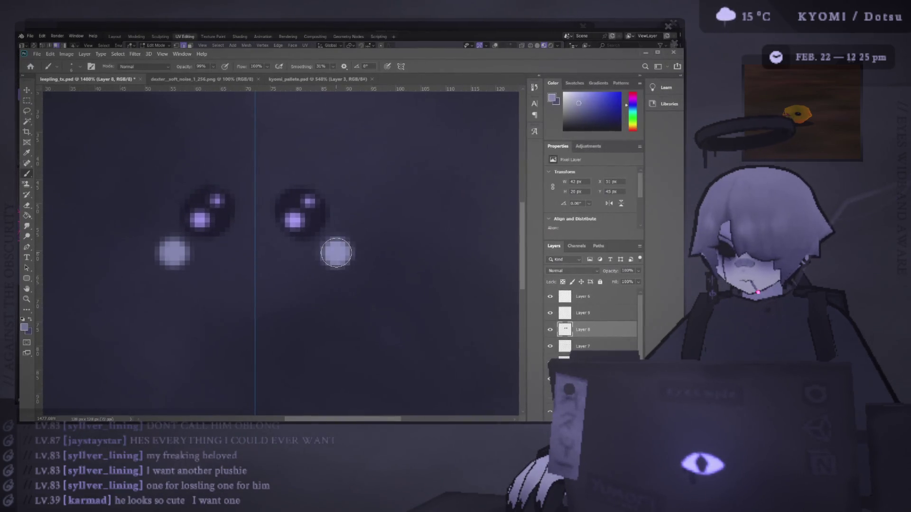
Preview the cheek dots on the Blender bird, orbiting close to inspect them
{"action": "key", "text": "alt+Tab"}
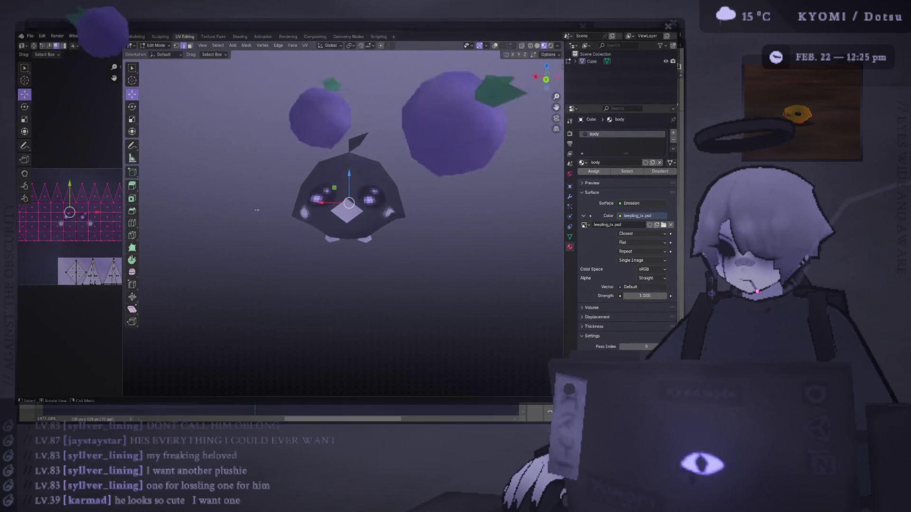
{"action": "key", "text": "alt+Tab"}
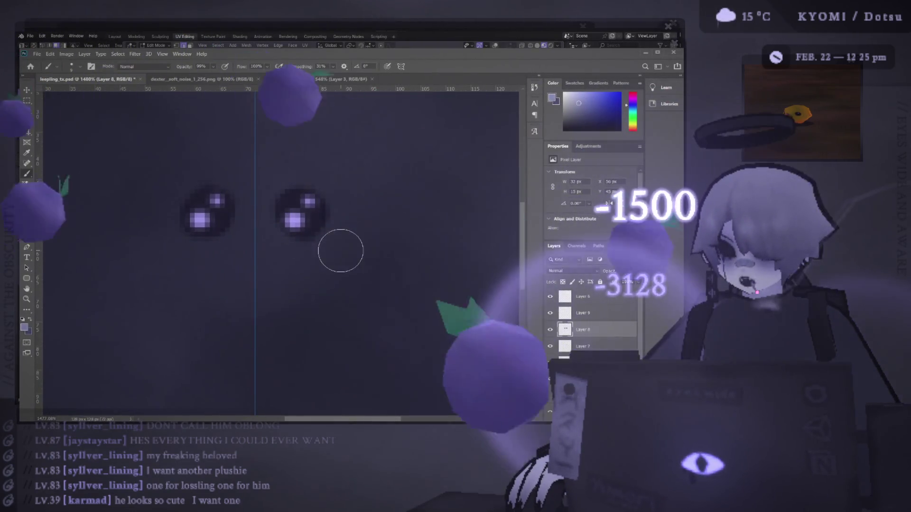
{"action": "key", "text": "alt+Tab"}
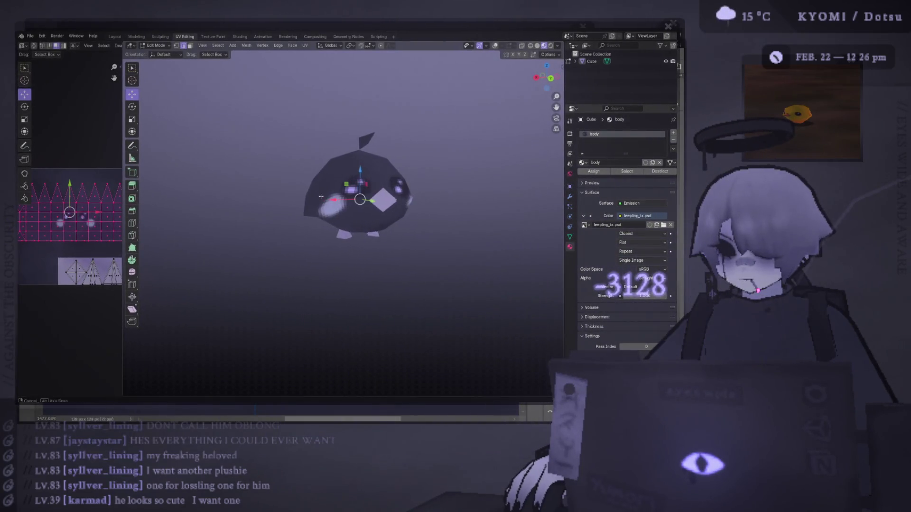
{"action": "scroll", "coordinate": [258, 200], "scroll_direction": "up", "scroll_amount": 5}
{"action": "mouse_move", "coordinate": [382, 171]}
{"action": "left_mouse_down"}
{"action": "mouse_move", "coordinate": [308, 228]}
{"action": "mouse_move", "coordinate": [361, 235]}
{"action": "mouse_move", "coordinate": [318, 250]}
{"action": "left_mouse_up"}
{"action": "key", "text": "alt+Tab"}
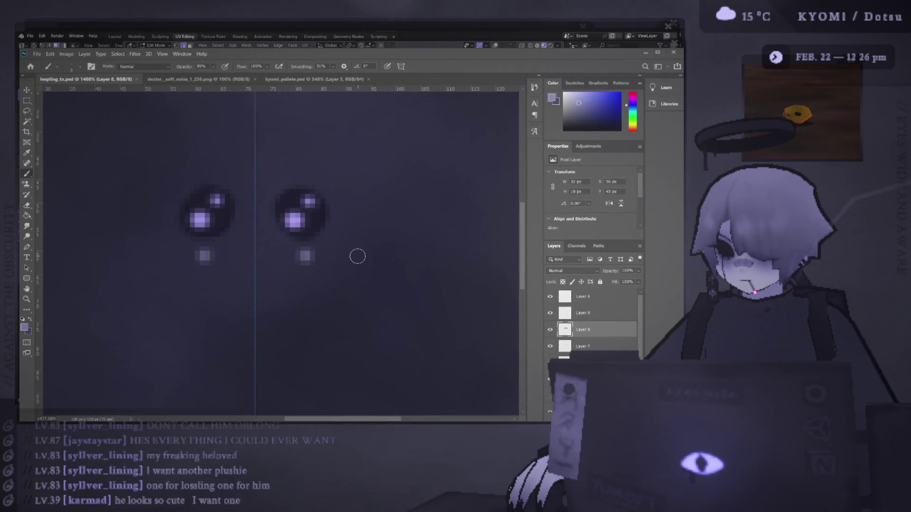
In Blender, clear the mesh selection, return to Object Mode and select the bird
{"action": "key", "text": "alt+Tab"}
{"action": "scroll", "coordinate": [341, 253], "scroll_direction": "down", "scroll_amount": 5}
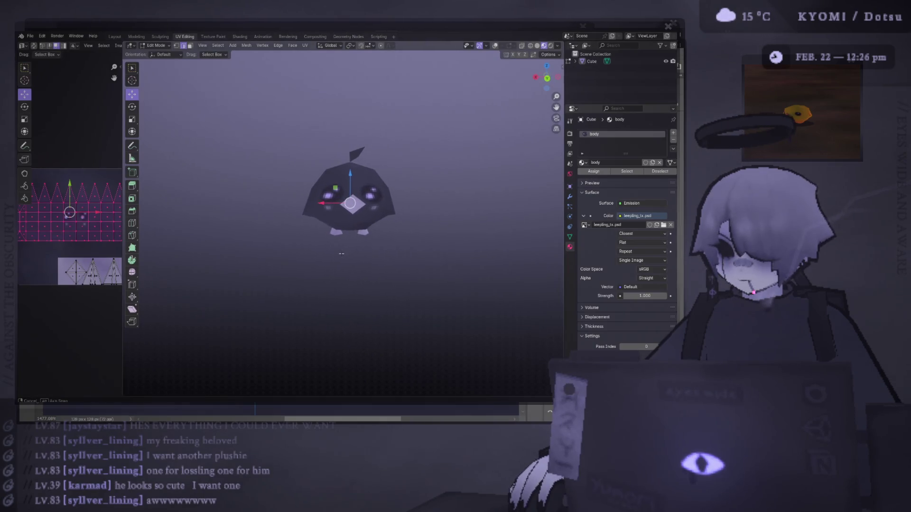
{"action": "key", "text": "alt+a"}
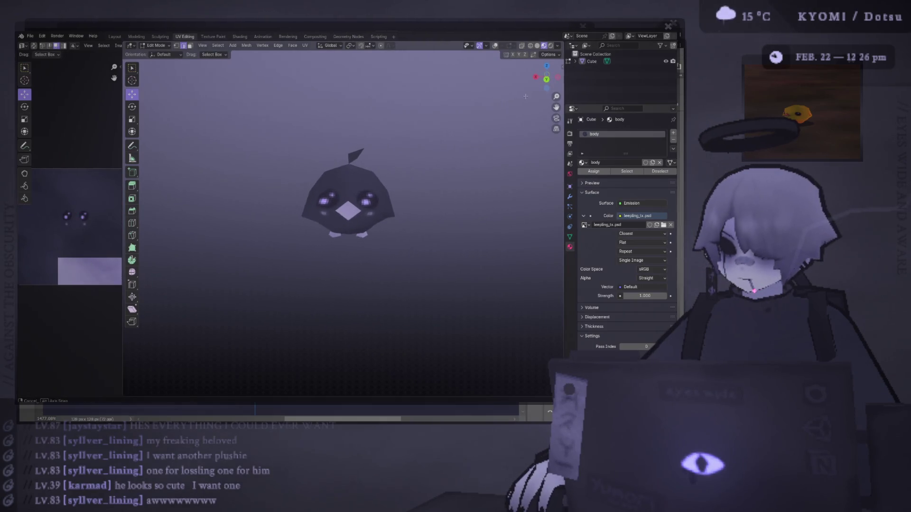
{"action": "scroll", "coordinate": [526, 96], "scroll_direction": "down", "scroll_amount": 3}
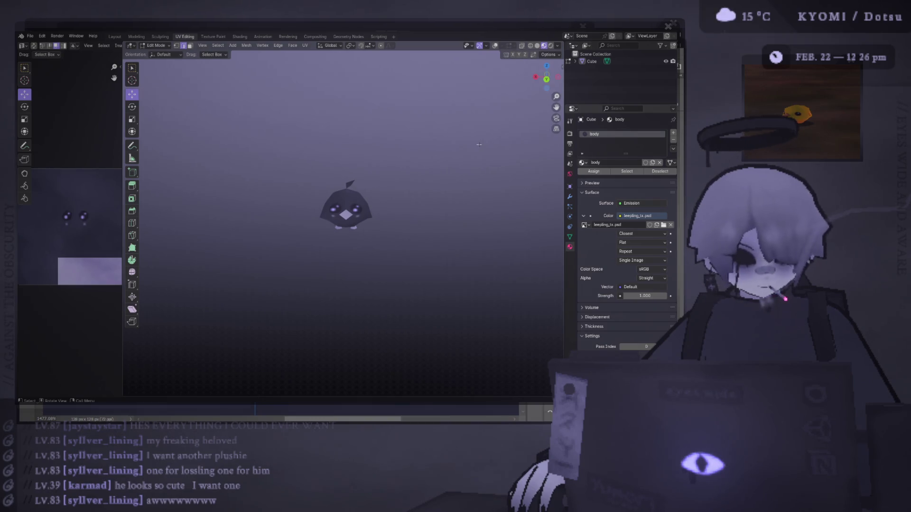
{"action": "scroll", "coordinate": [350, 163], "scroll_direction": "up", "scroll_amount": 3}
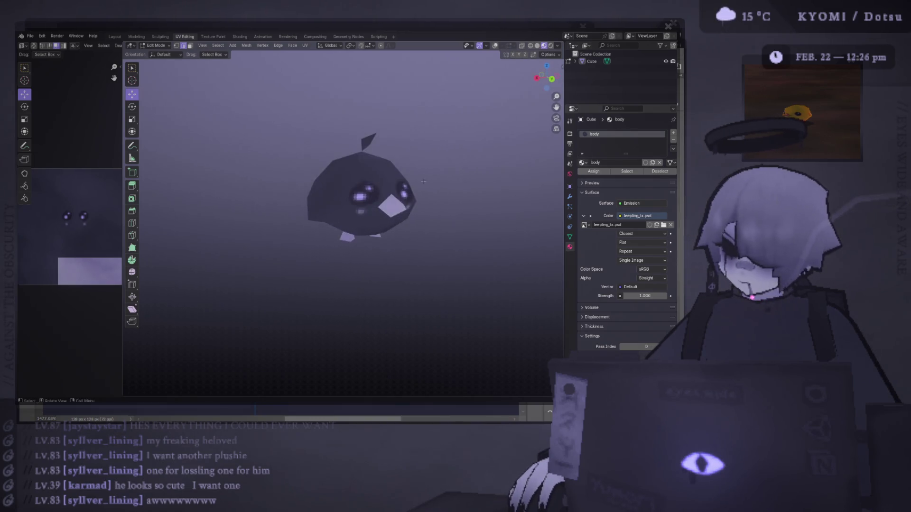
{"action": "key", "text": "Tab"}
{"action": "left_click", "coordinate": [332, 200]}
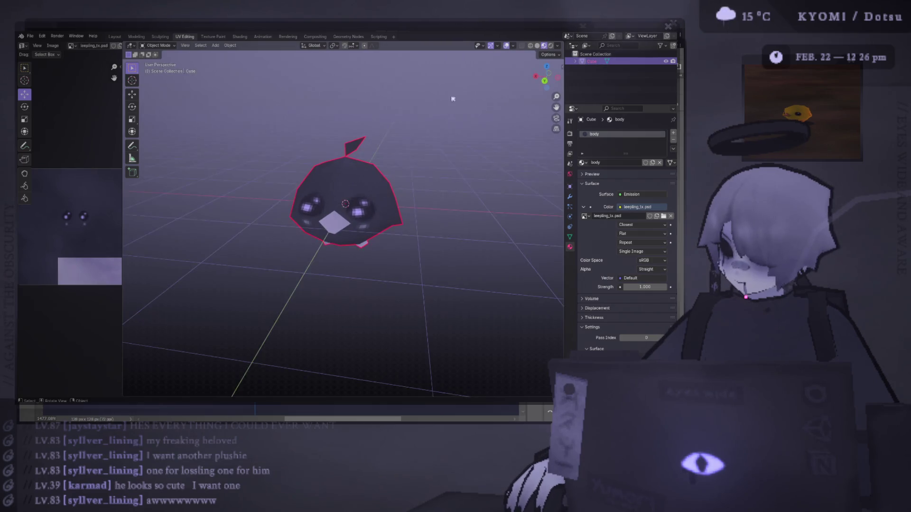
Toggle the bird between Edit and Object Mode, deselect it, and orbit the view
{"action": "key", "text": "Tab"}
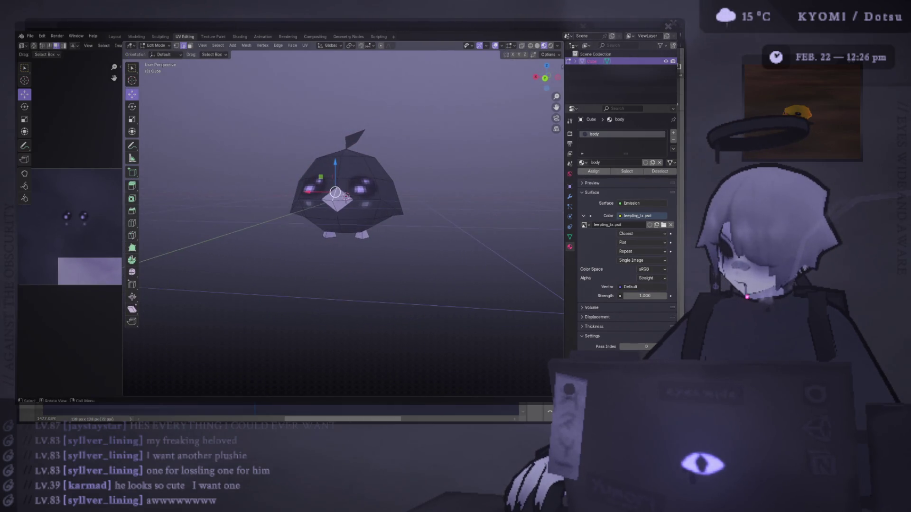
{"action": "key", "text": "Tab"}
{"action": "key", "text": "Tab"}
{"action": "scroll", "coordinate": [374, 195], "scroll_direction": "down", "scroll_amount": 5}
{"action": "key", "text": "Tab"}
{"action": "left_click", "coordinate": [408, 205]}
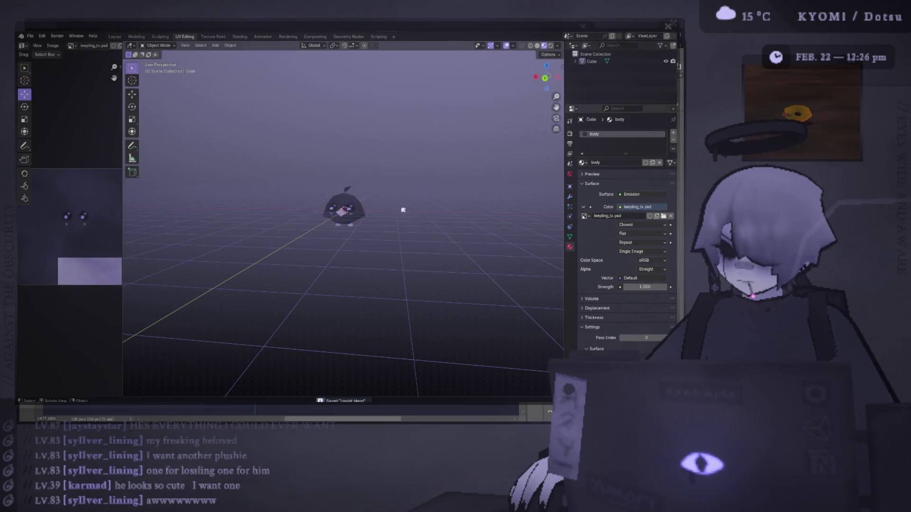
{"action": "scroll", "coordinate": [386, 234], "scroll_direction": "up", "scroll_amount": 3}
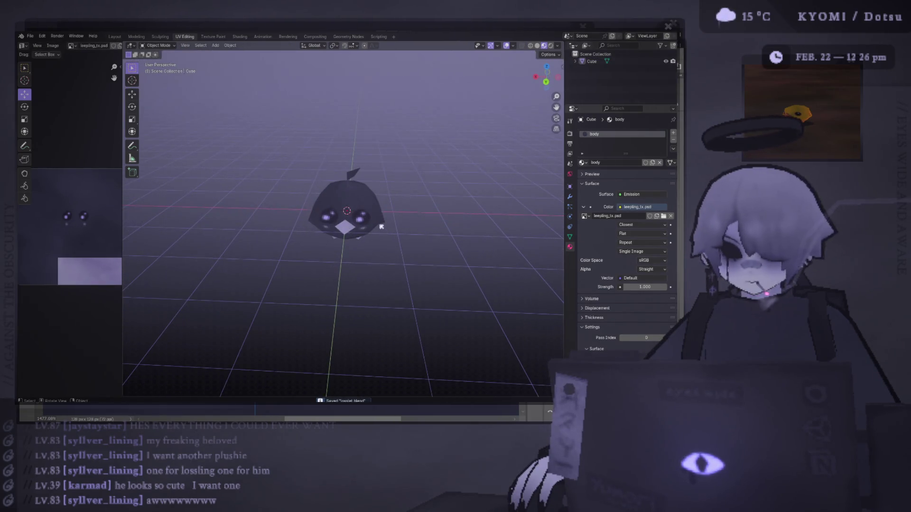
{"action": "mouse_move", "coordinate": [289, 246]}
{"action": "left_mouse_down"}
{"action": "mouse_move", "coordinate": [268, 201]}
{"action": "mouse_move", "coordinate": [390, 190]}
{"action": "mouse_move", "coordinate": [486, 205]}
{"action": "mouse_move", "coordinate": [393, 216]}
{"action": "mouse_move", "coordinate": [413, 183]}
{"action": "mouse_move", "coordinate": [423, 187]}
{"action": "mouse_move", "coordinate": [417, 215]}
{"action": "mouse_move", "coordinate": [404, 197]}
{"action": "mouse_move", "coordinate": [407, 142]}
{"action": "mouse_move", "coordinate": [407, 170]}
{"action": "mouse_move", "coordinate": [414, 152]}
{"action": "mouse_move", "coordinate": [390, 203]}
{"action": "left_mouse_up"}
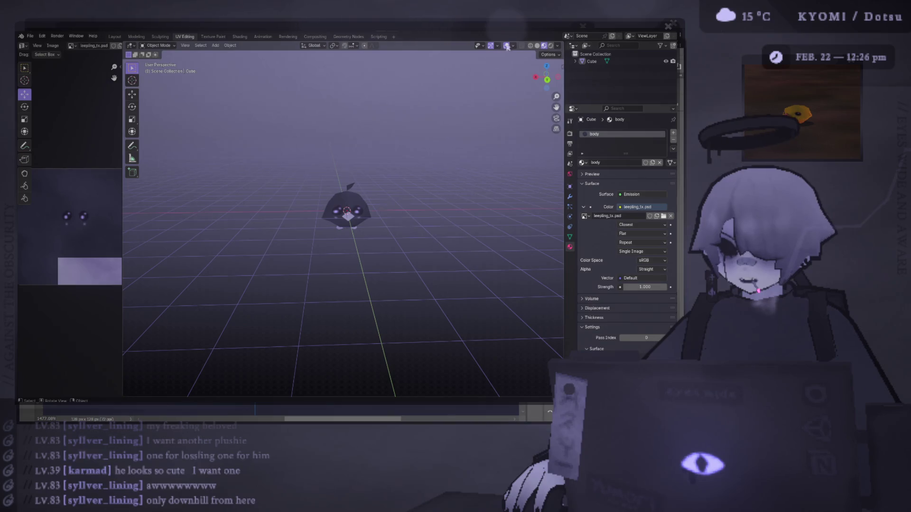
Hide the grid and axis lines, pan the bird into place, then return to Photoshop and move the Triple Leep Brothers picture aside
{"action": "left_click", "coordinate": [506, 46]}
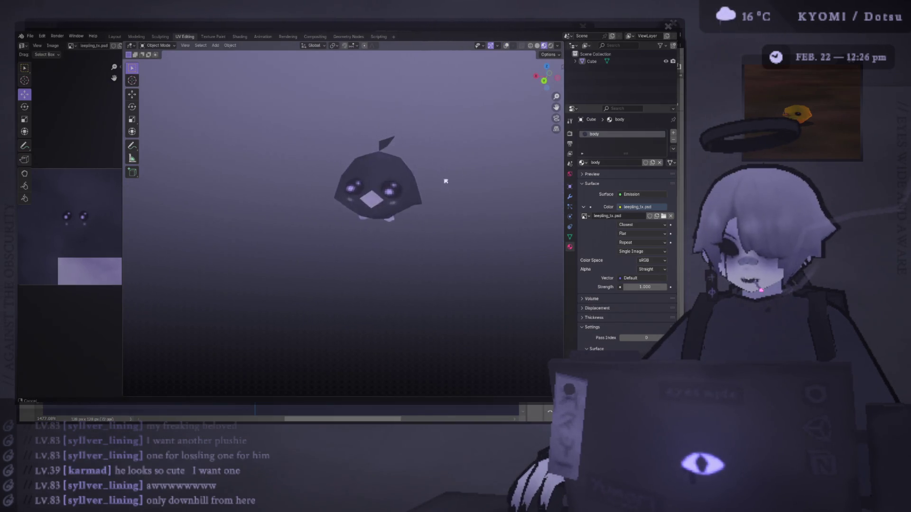
{"action": "scroll", "coordinate": [451, 172], "scroll_direction": "up", "scroll_amount": 2, "text": "shift"}
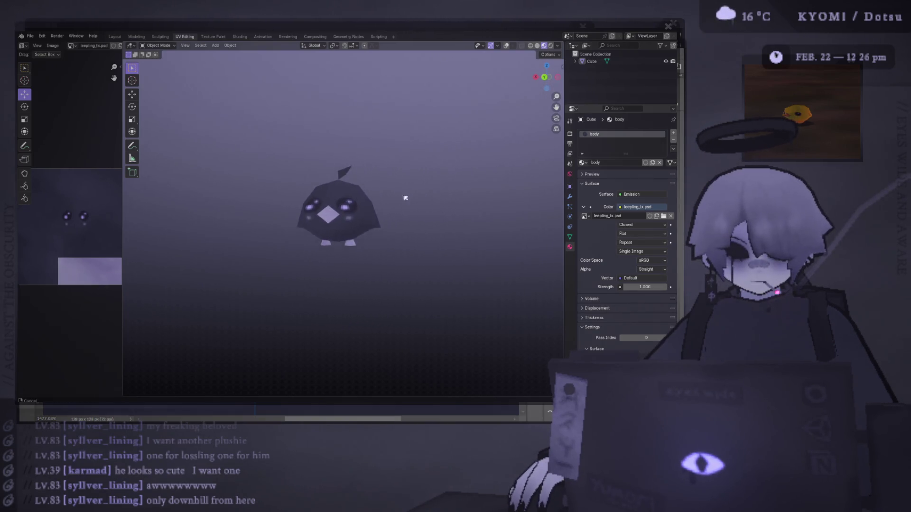
{"action": "left_click_drag", "start_coordinate": [475, 189], "coordinate": [460, 176]}
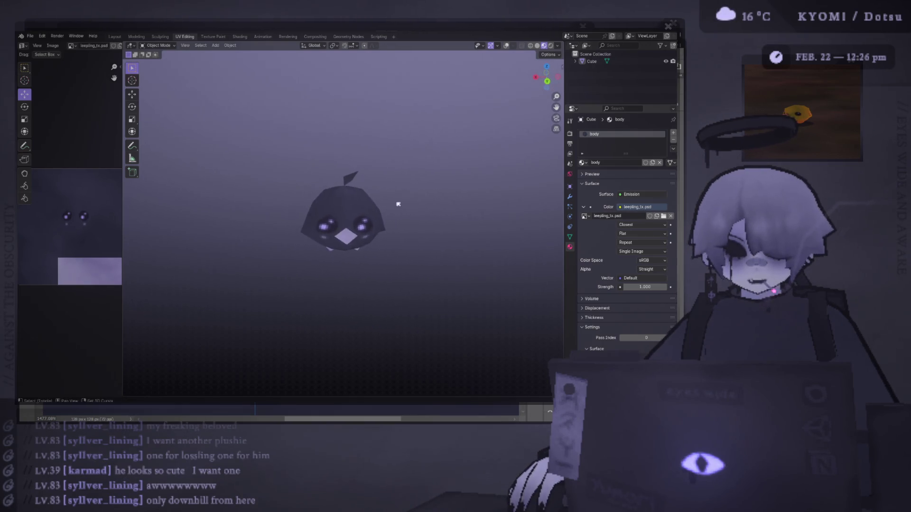
{"action": "mouse_move", "coordinate": [392, 203]}
{"action": "left_mouse_down"}
{"action": "mouse_move", "coordinate": [370, 209]}
{"action": "mouse_move", "coordinate": [422, 223]}
{"action": "mouse_move", "coordinate": [413, 183]}
{"action": "mouse_move", "coordinate": [368, 184]}
{"action": "mouse_move", "coordinate": [430, 184]}
{"action": "mouse_move", "coordinate": [362, 181]}
{"action": "mouse_move", "coordinate": [417, 175]}
{"action": "mouse_move", "coordinate": [437, 201]}
{"action": "mouse_move", "coordinate": [415, 170]}
{"action": "left_mouse_up"}
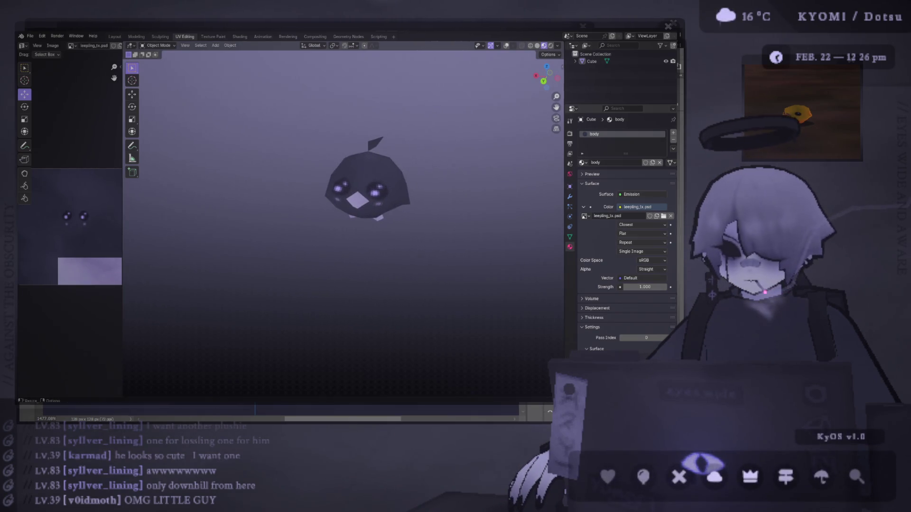
{"action": "key", "text": "alt+Tab"}
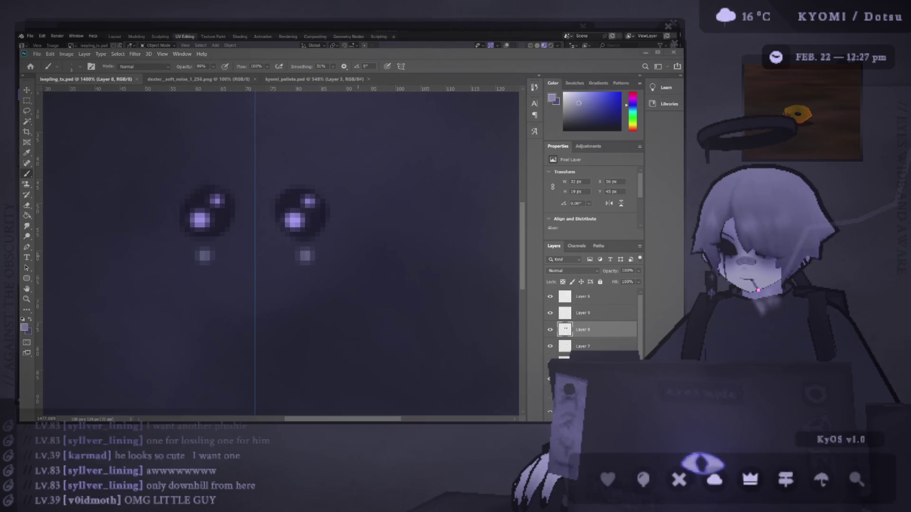
{"action": "left_click_drag", "start_coordinate": [436, 135], "coordinate": [404, 121]}
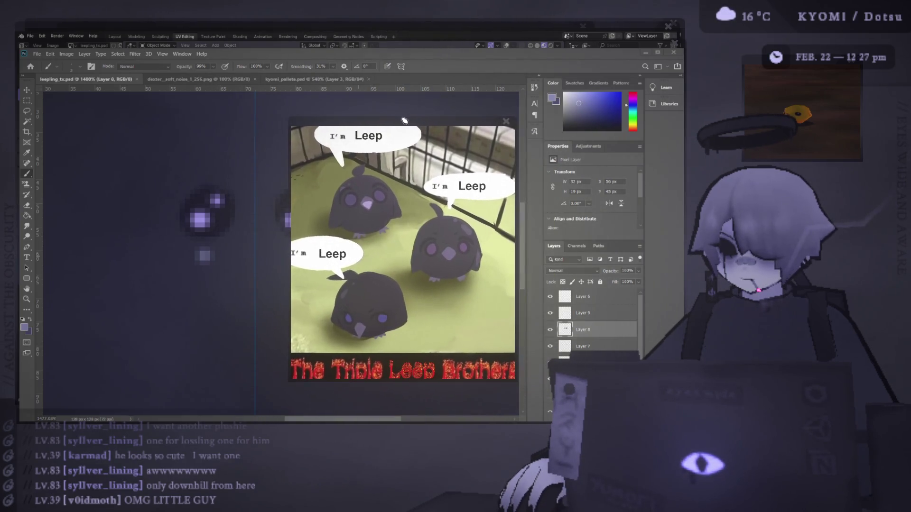
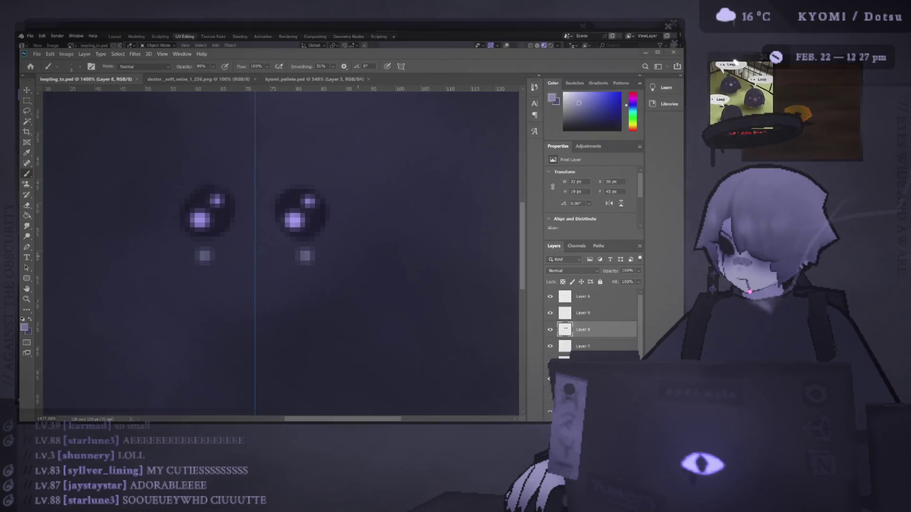
Check the textured bird model in Blender, then return to the eye texture in Photoshop
{"action": "key", "text": "alt+Tab"}
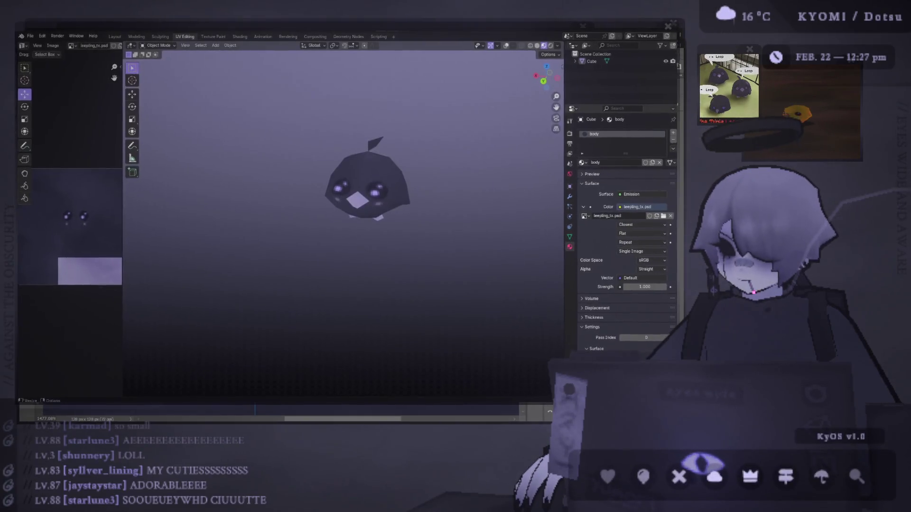
{"action": "scroll", "coordinate": [338, 223], "scroll_direction": "down", "scroll_amount": 5}
{"action": "scroll", "coordinate": [341, 222], "scroll_direction": "up", "scroll_amount": 4}
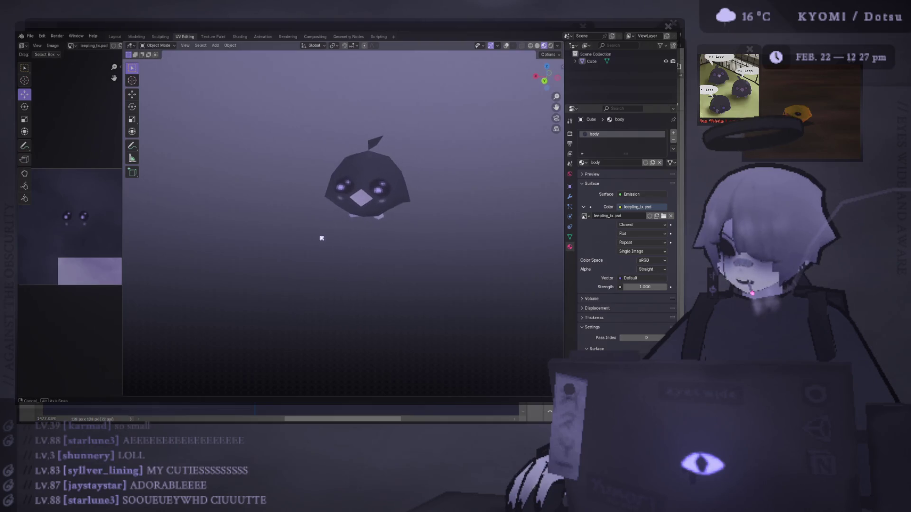
{"action": "key", "text": "alt+Tab"}
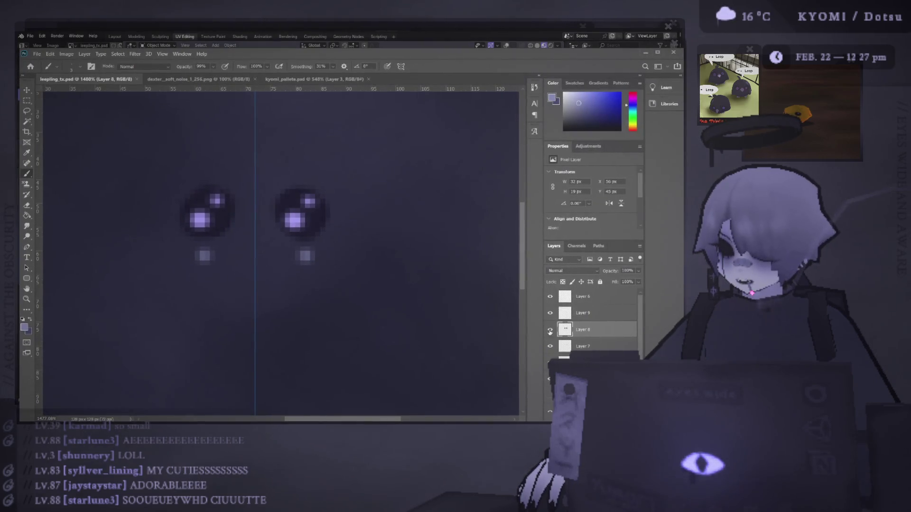
Toggle Layers 7, 8 and 9 on and off to compare the eye details, then go back to Blender
{"action": "left_click", "coordinate": [550, 329]}
{"action": "left_click", "coordinate": [551, 346]}
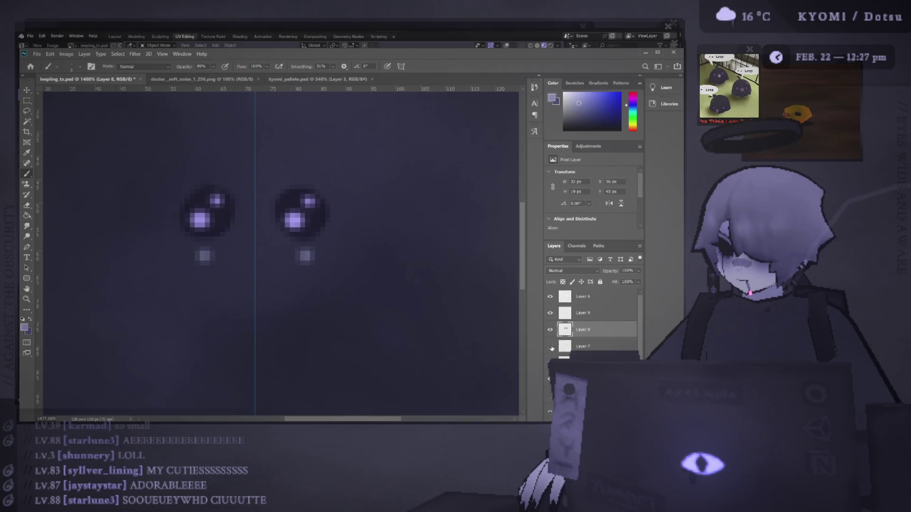
{"action": "left_click", "coordinate": [550, 314]}
{"action": "left_click", "coordinate": [550, 313]}
{"action": "left_click", "coordinate": [550, 329]}
{"action": "left_click", "coordinate": [551, 329]}
{"action": "left_click", "coordinate": [550, 346]}
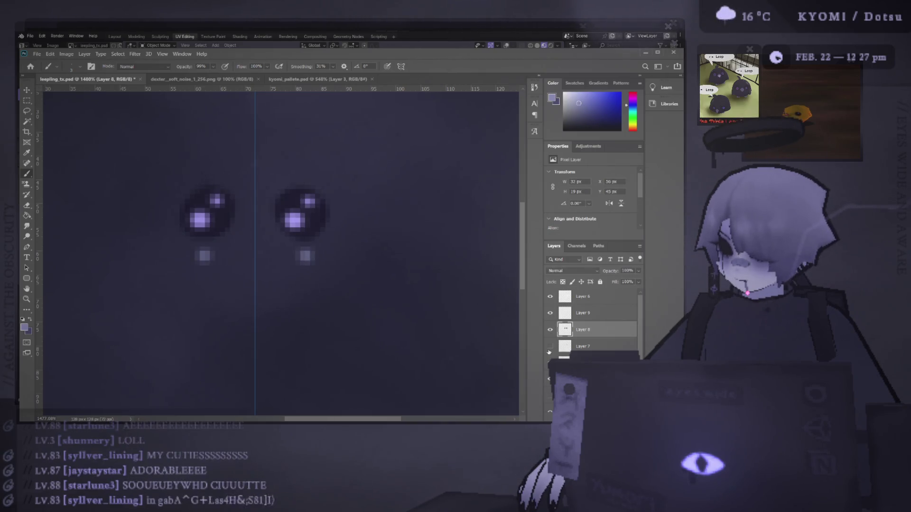
{"action": "left_click", "coordinate": [550, 329]}
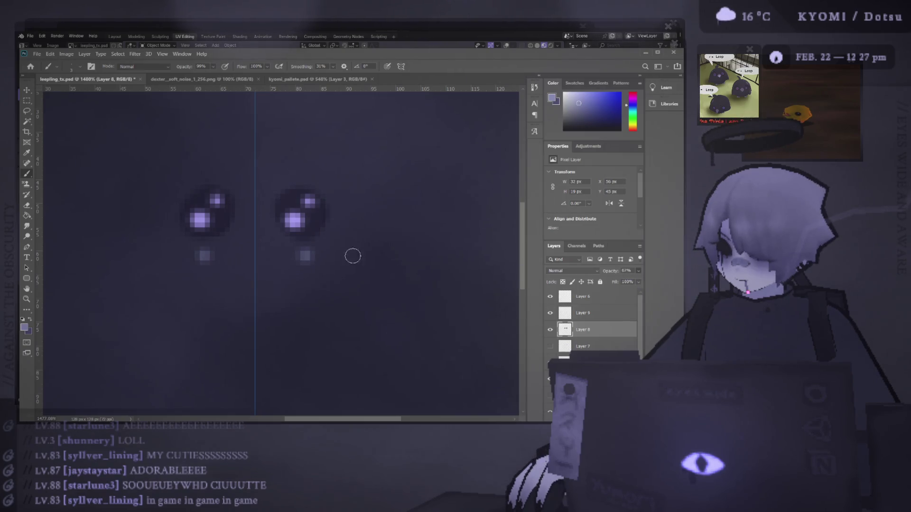
{"action": "key", "text": "alt+Tab"}
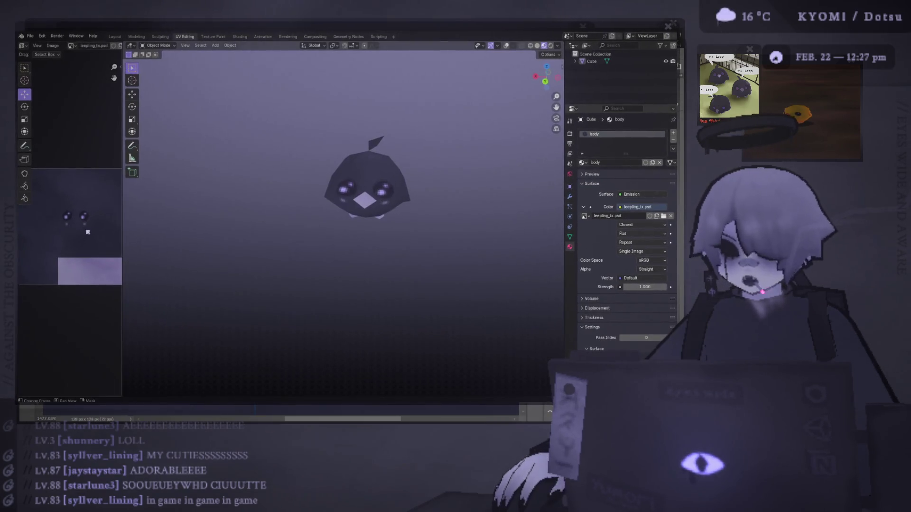
Inspect the bird model, switch to the Layout workspace, and save the Blender file before going to Unity
{"action": "scroll", "coordinate": [252, 245], "scroll_direction": "down", "scroll_amount": 5}
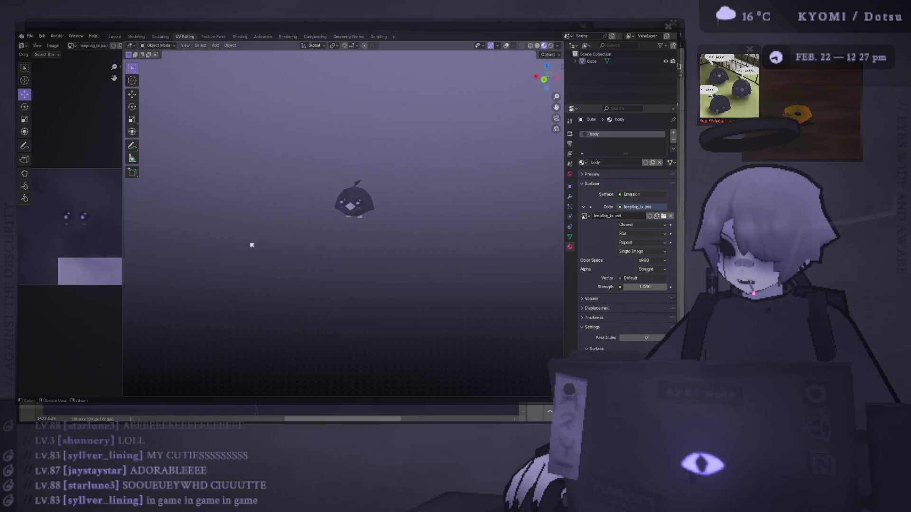
{"action": "mouse_move", "coordinate": [277, 245]}
{"action": "left_mouse_down"}
{"action": "mouse_move", "coordinate": [300, 240]}
{"action": "mouse_move", "coordinate": [263, 240]}
{"action": "mouse_move", "coordinate": [350, 240]}
{"action": "mouse_move", "coordinate": [258, 235]}
{"action": "mouse_move", "coordinate": [346, 238]}
{"action": "mouse_move", "coordinate": [258, 269]}
{"action": "left_mouse_up"}
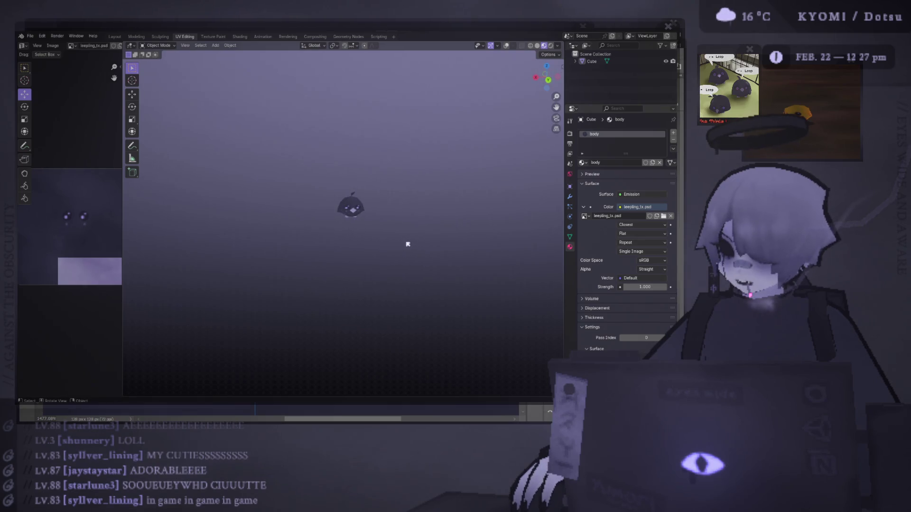
{"action": "scroll", "coordinate": [363, 258], "scroll_direction": "up", "scroll_amount": 6}
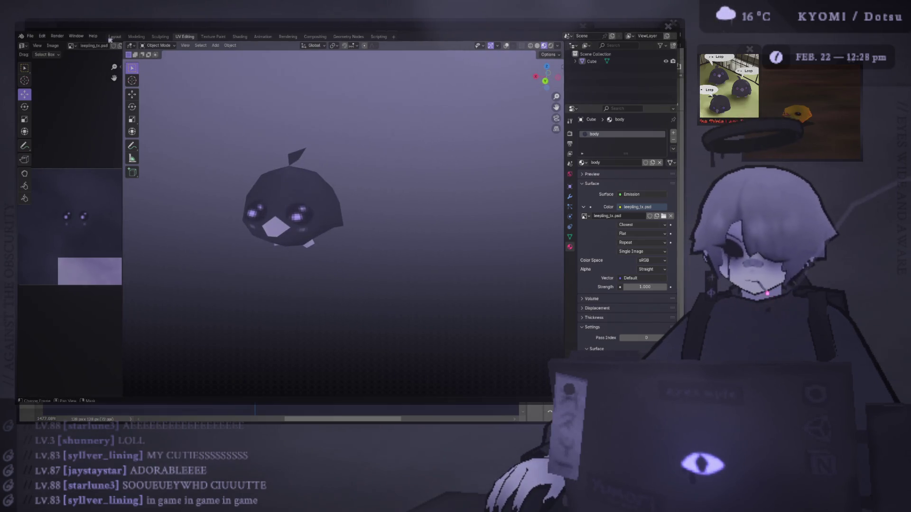
{"action": "left_click", "coordinate": [113, 36]}
{"action": "scroll", "coordinate": [261, 240], "scroll_direction": "down", "scroll_amount": 5}
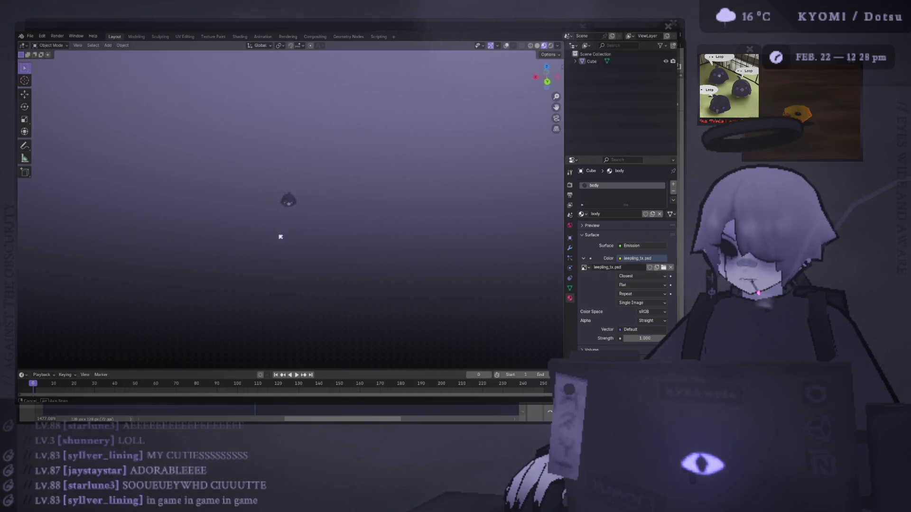
{"action": "scroll", "coordinate": [288, 214], "scroll_direction": "up", "scroll_amount": 5}
{"action": "key", "text": "ctrl+s"}
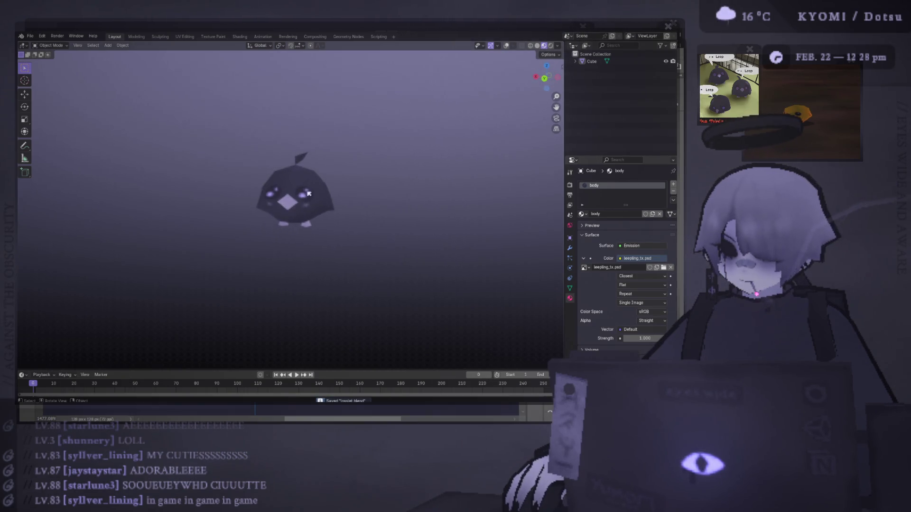
{"action": "key", "text": "alt+Tab"}
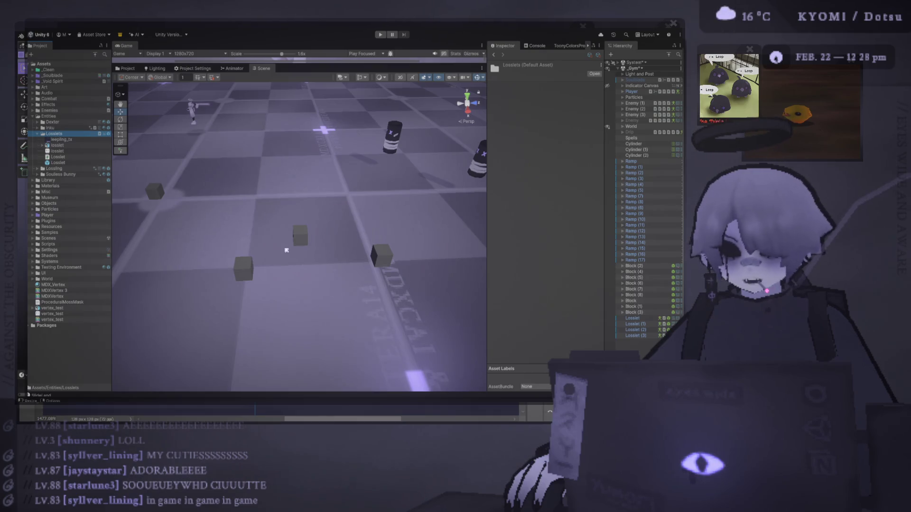
Select the Lossiet enemy cube, remove its Rigidbody component, and frame it in the Scene view
{"action": "mouse_move", "coordinate": [286, 250]}
{"action": "left_mouse_down"}
{"action": "mouse_move", "coordinate": [292, 165]}
{"action": "mouse_move", "coordinate": [275, 143]}
{"action": "mouse_move", "coordinate": [312, 188]}
{"action": "left_mouse_up"}
{"action": "left_click", "coordinate": [292, 164]}
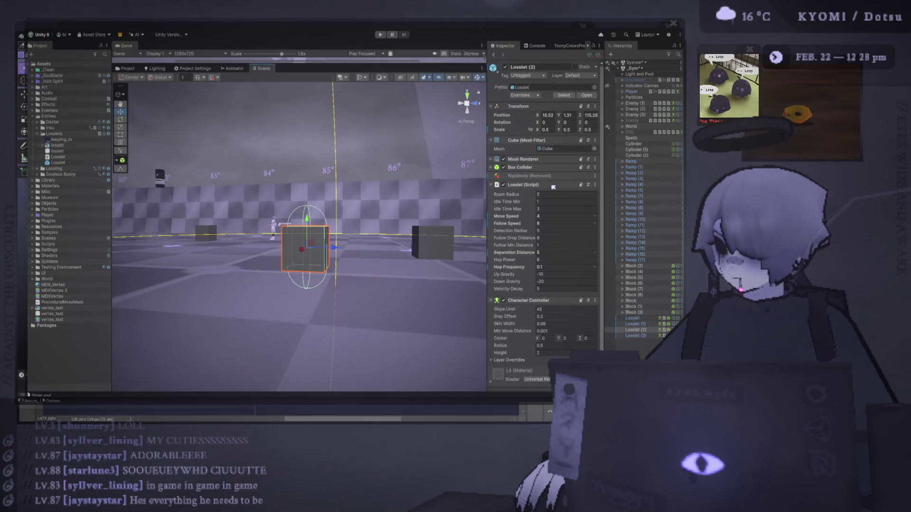
{"action": "left_click", "coordinate": [636, 318]}
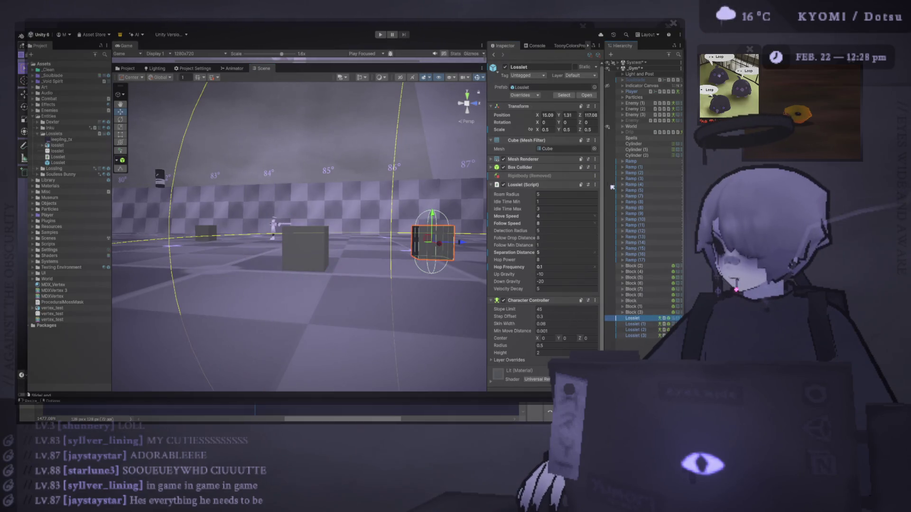
{"action": "left_click", "coordinate": [507, 181]}
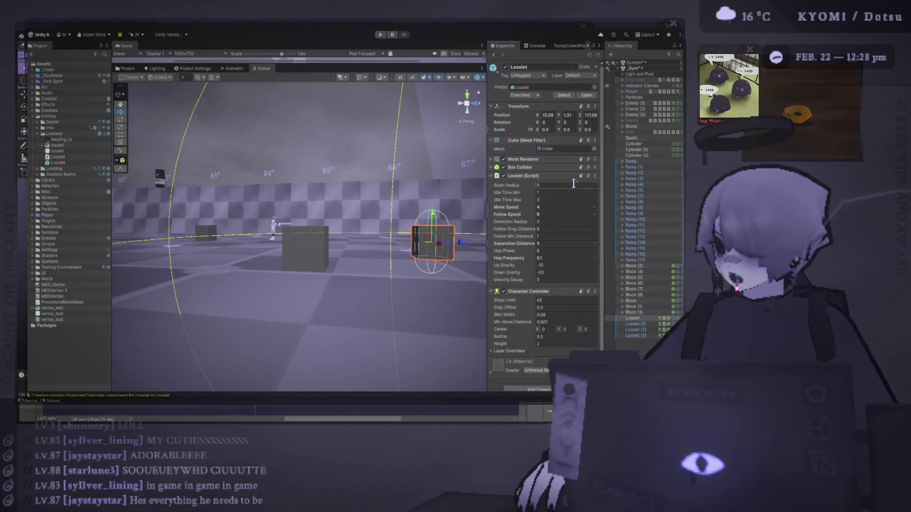
{"action": "key", "text": "f"}
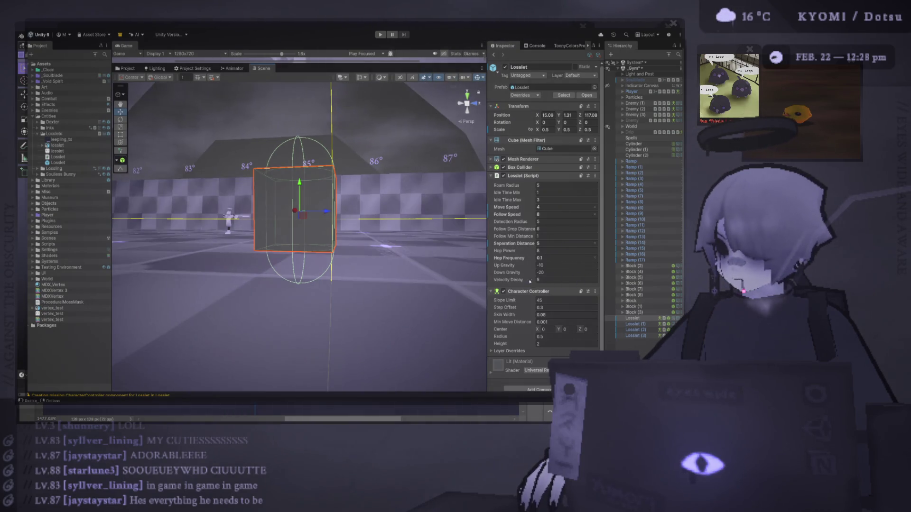
Set the Character Controller radius to 0.66 and height to 1.77, and remove Mesh Renderer and Box Collider
{"action": "left_click_drag", "start_coordinate": [504, 337], "coordinate": [502, 340]}
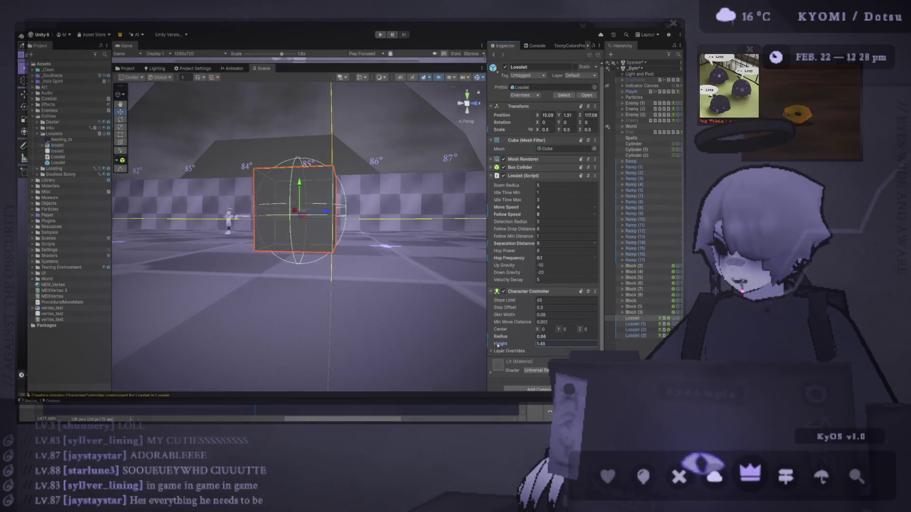
{"action": "left_click", "coordinate": [499, 337]}
{"action": "mouse_move", "coordinate": [304, 219]}
{"action": "left_mouse_down"}
{"action": "mouse_move", "coordinate": [380, 205]}
{"action": "mouse_move", "coordinate": [374, 228]}
{"action": "left_mouse_up"}
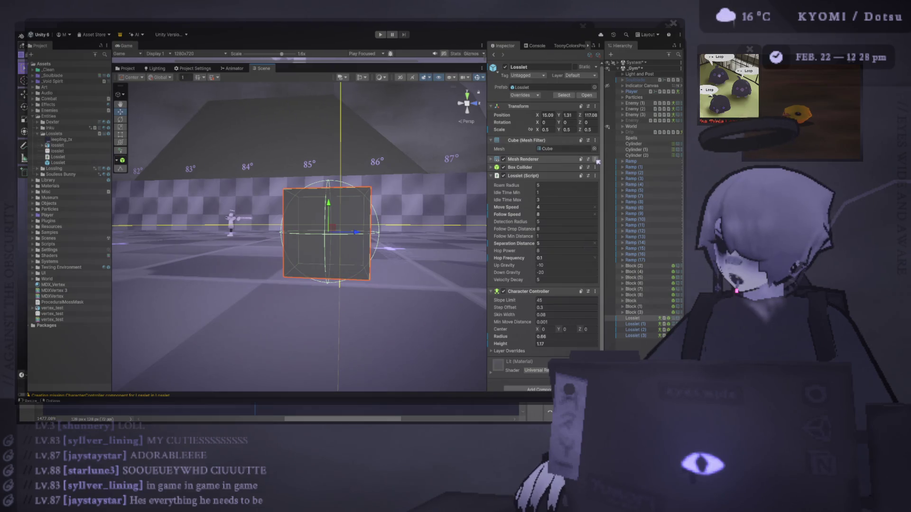
{"action": "left_click", "coordinate": [613, 174]}
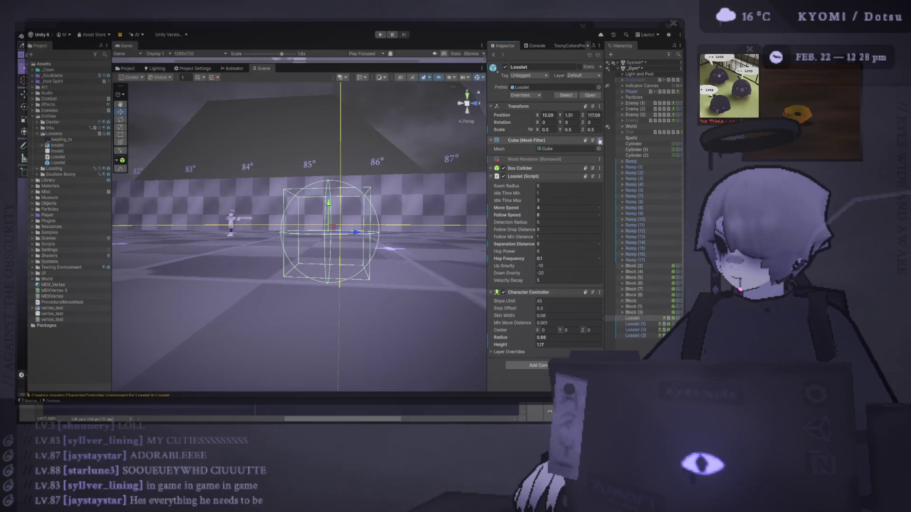
{"action": "left_click", "coordinate": [625, 186]}
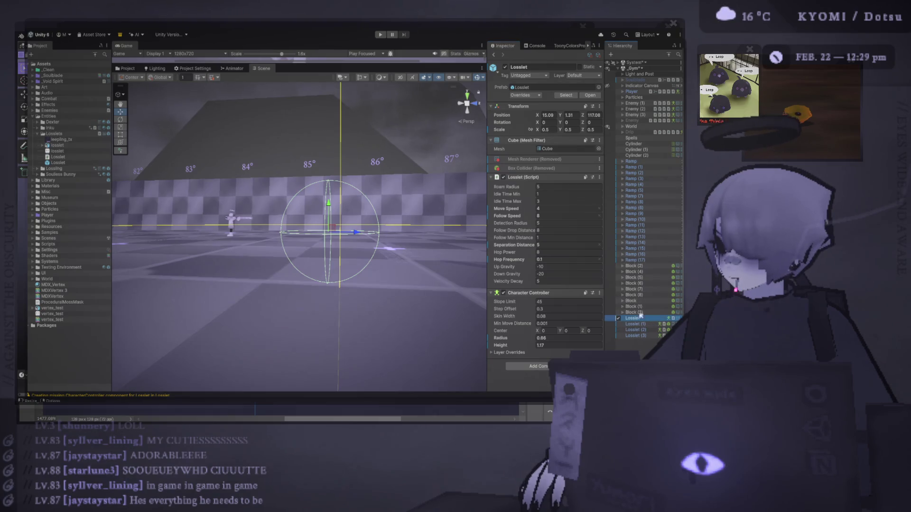
Add an empty child object named 'Art' under the Losslet enemy
{"action": "key", "text": "alt+shift+n"}
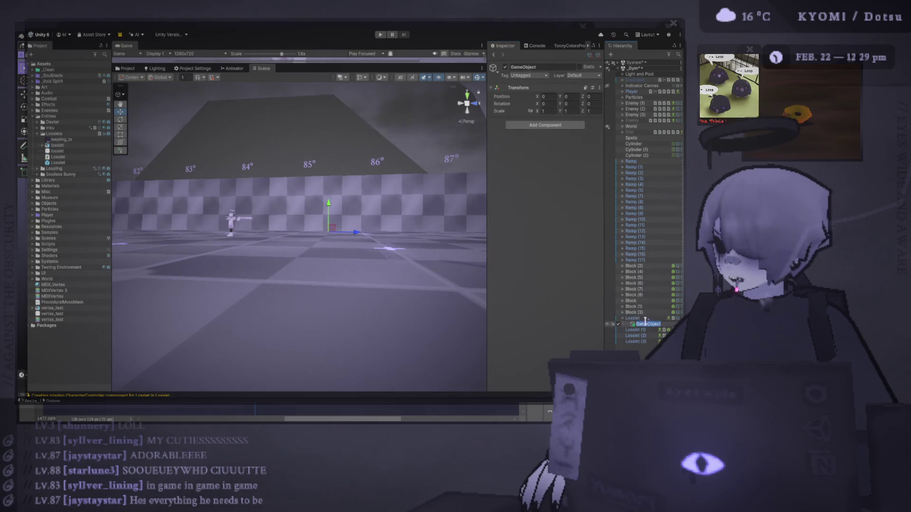
{"action": "left_click", "coordinate": [642, 325]}
{"action": "type", "text": "Art"}
{"action": "key", "text": "Return"}
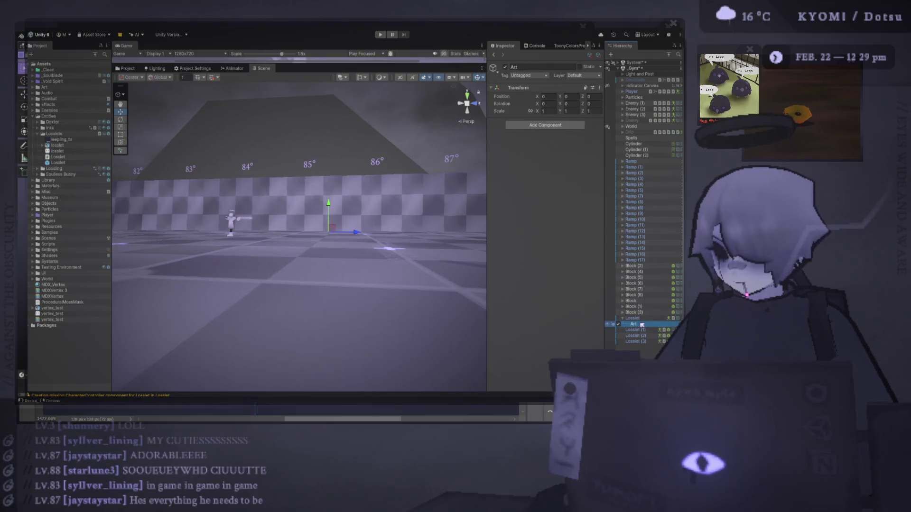
Place the lossiet model inside Art and create a new material in the Lossiet folder
{"action": "mouse_move", "coordinate": [57, 145]}
{"action": "left_mouse_down"}
{"action": "mouse_move", "coordinate": [427, 213]}
{"action": "mouse_move", "coordinate": [634, 307]}
{"action": "mouse_move", "coordinate": [638, 326]}
{"action": "left_mouse_up"}
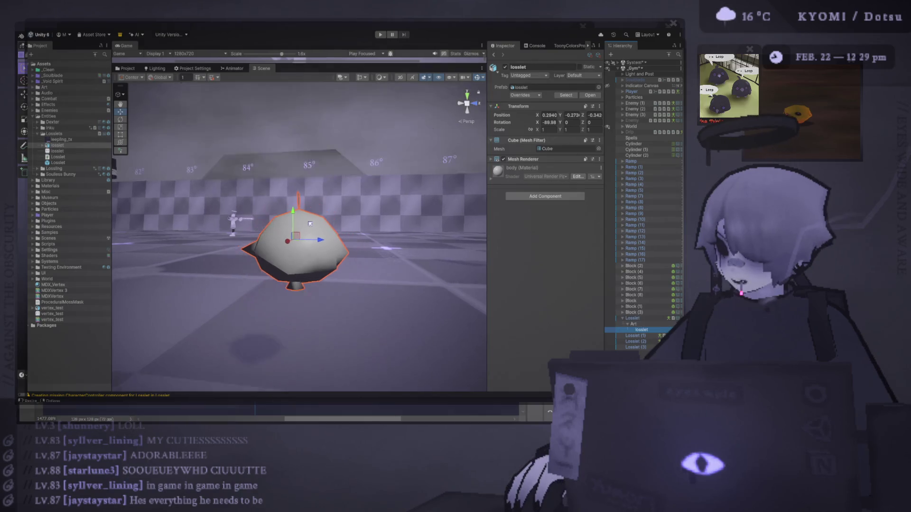
{"action": "key", "text": "f"}
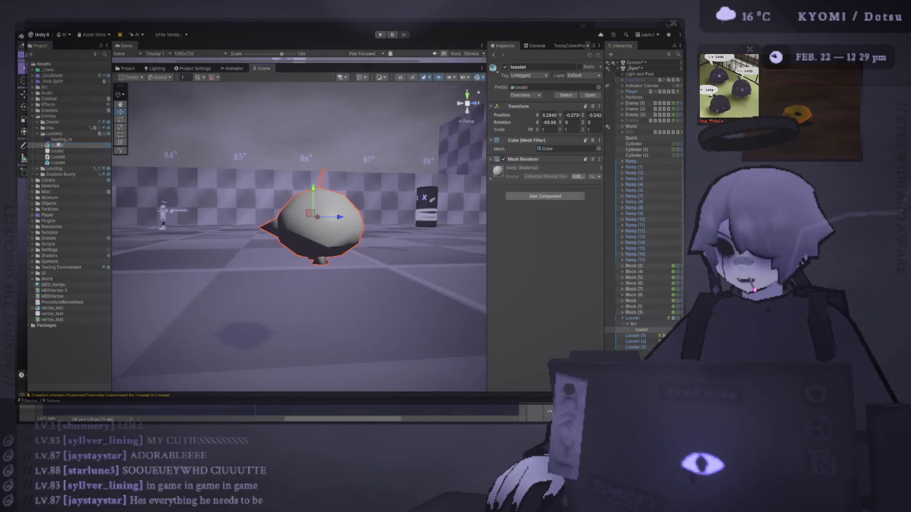
{"action": "left_click", "coordinate": [58, 145]}
{"action": "key", "text": "ctrl+shift+m"}
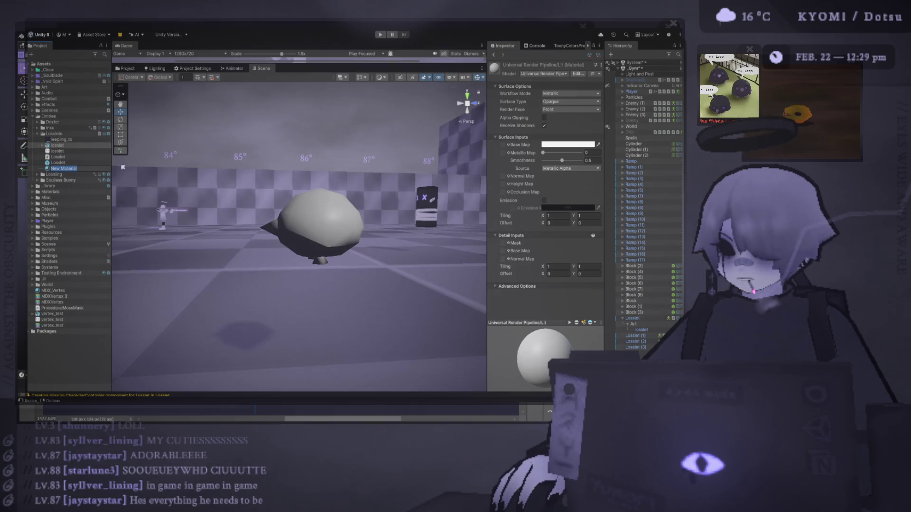
Name the new material 'Leeping Mat', then switch to Photoshop
{"action": "type", "text": "Leeping Mat"}
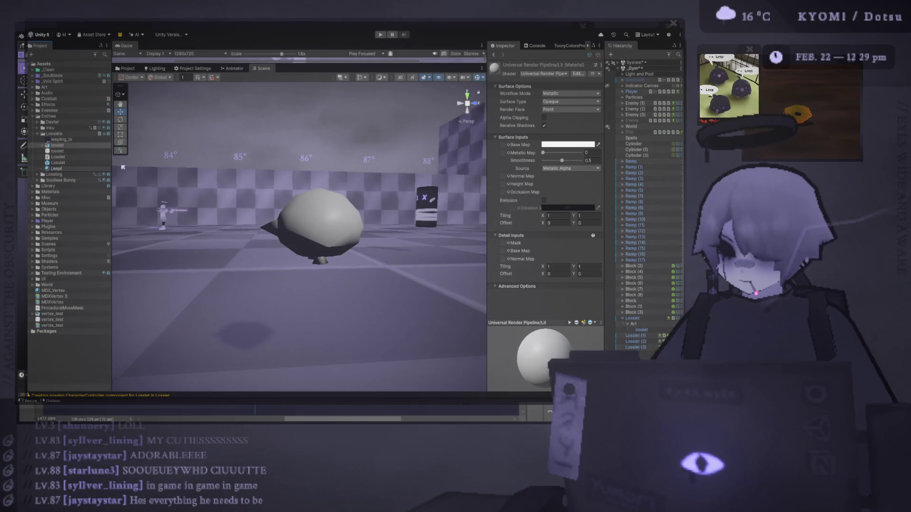
{"action": "key", "text": "Return"}
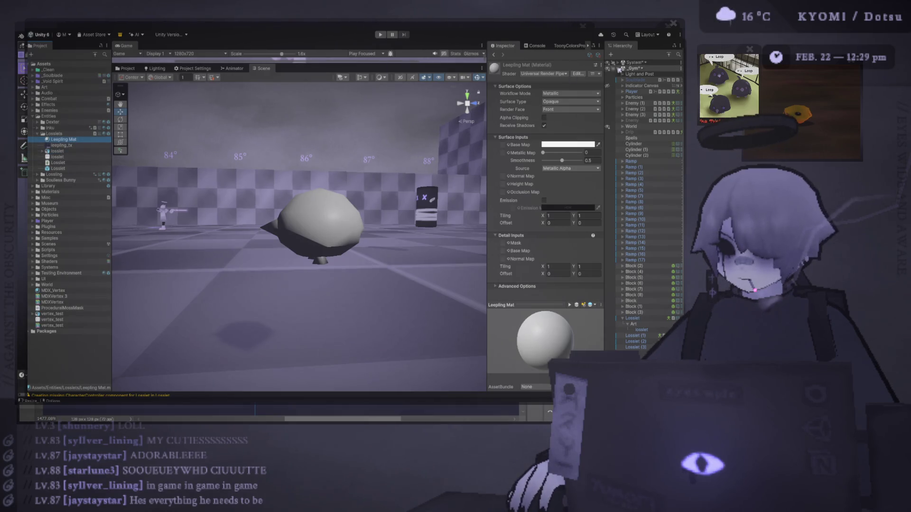
{"action": "key", "text": "alt+Tab"}
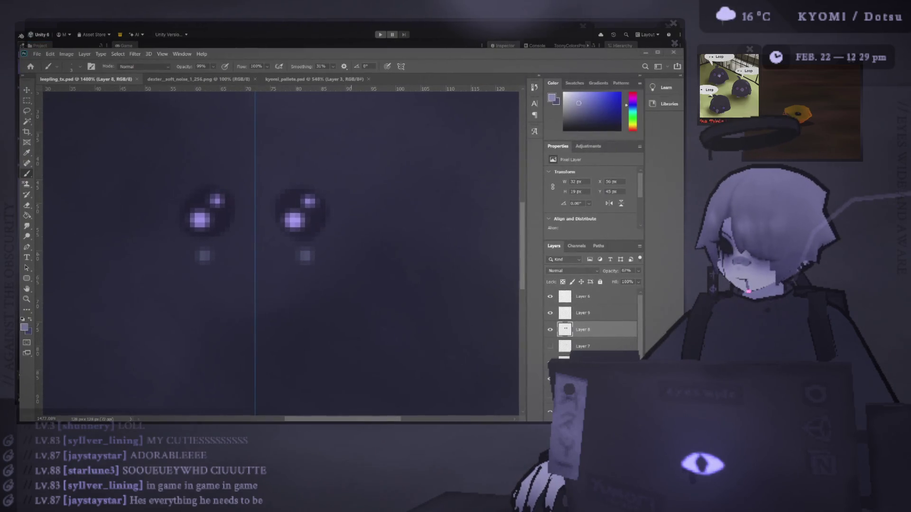
Assign leeping_tx as Leeping Mat's base texture and apply the material to the lossiet model
{"action": "key", "text": "alt+Tab"}
{"action": "mouse_move", "coordinate": [68, 148]}
{"action": "left_mouse_down"}
{"action": "mouse_move", "coordinate": [468, 96]}
{"action": "mouse_move", "coordinate": [587, 167]}
{"action": "left_mouse_up"}
{"action": "key", "text": "alt+Tab"}
{"action": "key", "text": "alt+Tab"}
{"action": "key", "text": "alt+Tab"}
{"action": "key", "text": "alt+Tab"}
{"action": "mouse_move", "coordinate": [61, 139]}
{"action": "left_mouse_down"}
{"action": "mouse_move", "coordinate": [106, 145]}
{"action": "mouse_move", "coordinate": [315, 216]}
{"action": "mouse_move", "coordinate": [446, 228]}
{"action": "mouse_move", "coordinate": [360, 223]}
{"action": "left_mouse_up"}
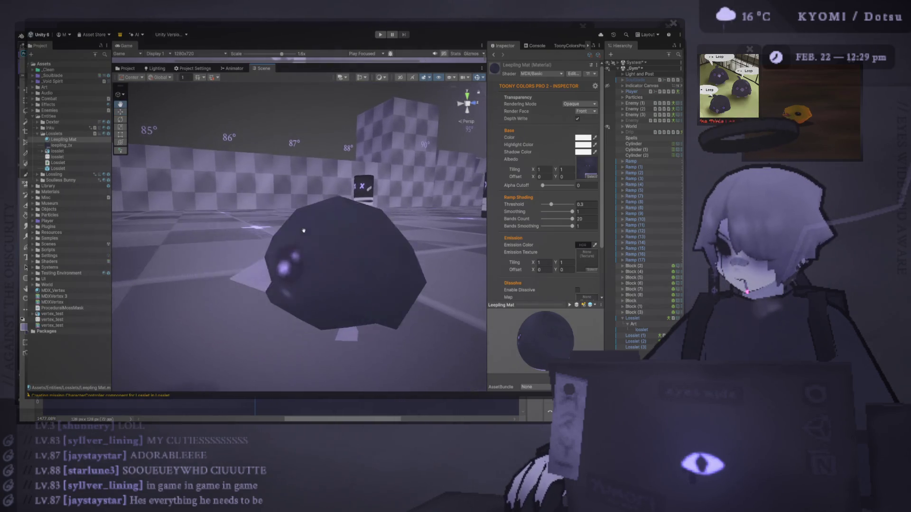
Apply leeping_tx's import settings (Point filter, no compression, no mipmaps), then select the Losslet enemy
{"action": "left_click", "coordinate": [83, 145]}
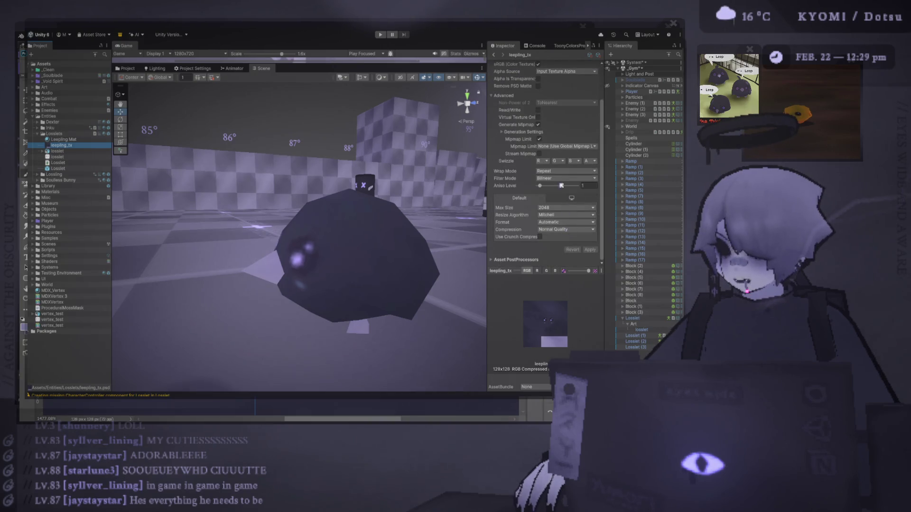
{"action": "scroll", "coordinate": [589, 104], "scroll_direction": "up", "scroll_amount": 3}
{"action": "left_click", "coordinate": [591, 72]}
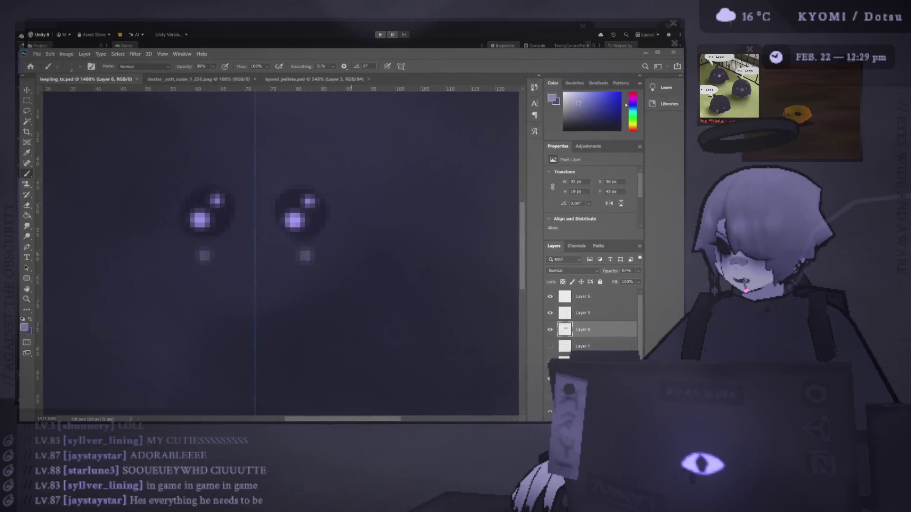
{"action": "key", "text": "alt+Tab"}
{"action": "left_click", "coordinate": [590, 250]}
{"action": "key", "text": "s"}
{"action": "left_click", "coordinate": [666, 319]}
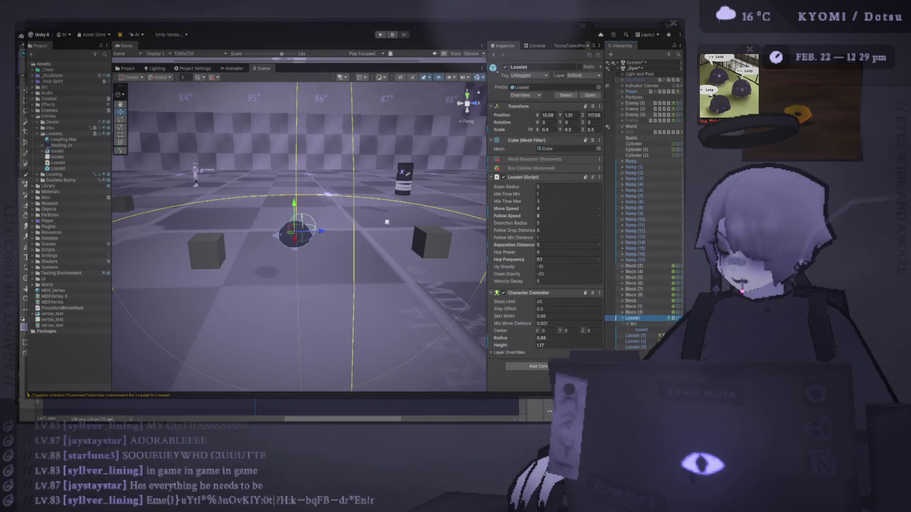
Set the lossiet model's Position X to 0 under the Art child
{"action": "left_click", "coordinate": [635, 324]}
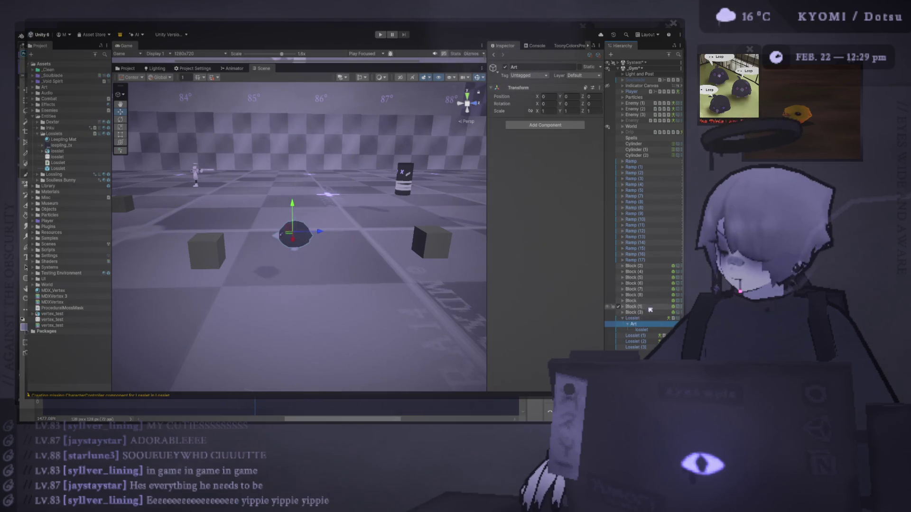
{"action": "left_click", "coordinate": [649, 328]}
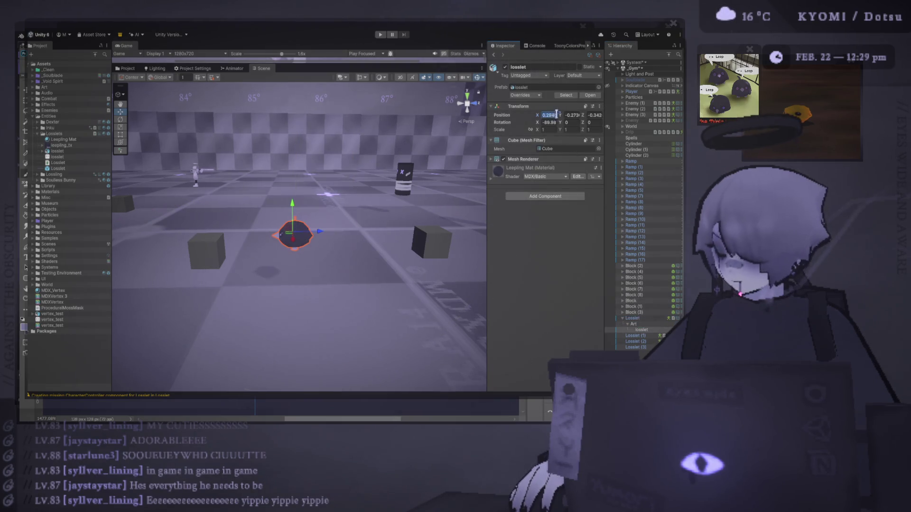
{"action": "type", "text": "0"}
{"action": "left_click", "coordinate": [580, 115]}
{"action": "type", "text": "0"}
Scale the Losslet enemy down to 0.3 on all axes
{"action": "left_click", "coordinate": [658, 319]}
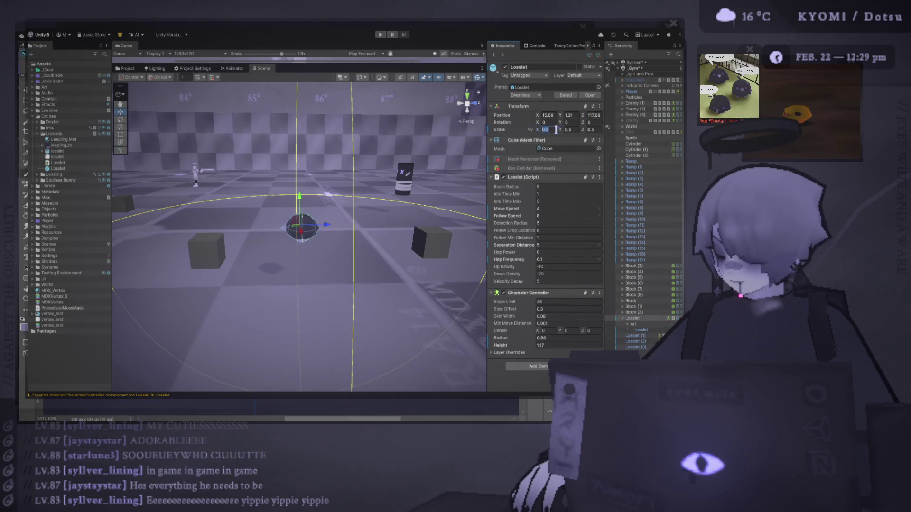
{"action": "type", "text": "0.2"}
{"action": "left_click", "coordinate": [569, 130]}
{"action": "type", "text": "0.3"}
{"action": "key", "text": "Tab"}
{"action": "type", "text": "0.3"}
Inspect the shrunken enemies and select Losslet (1) through Losslet (3), then clear the selection
{"action": "scroll", "coordinate": [347, 214], "scroll_direction": "up", "scroll_amount": 1}
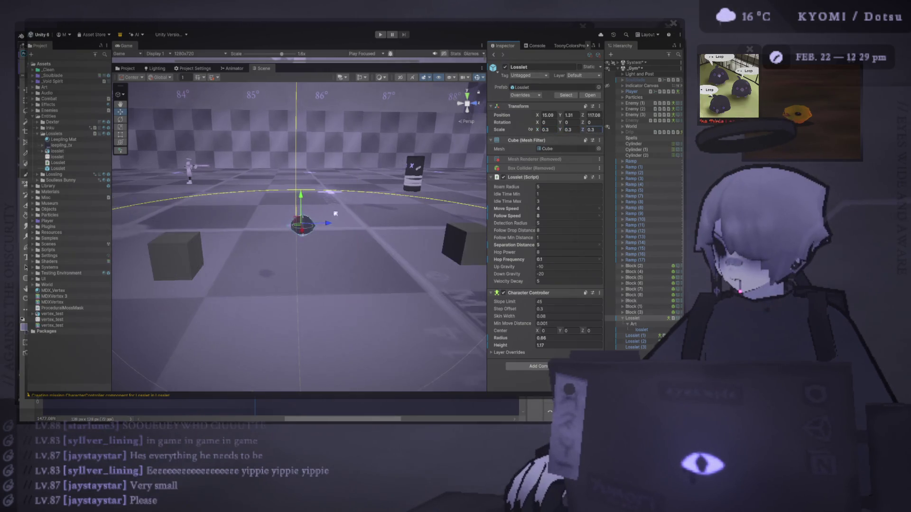
{"action": "scroll", "coordinate": [347, 214], "scroll_direction": "up", "scroll_amount": 1}
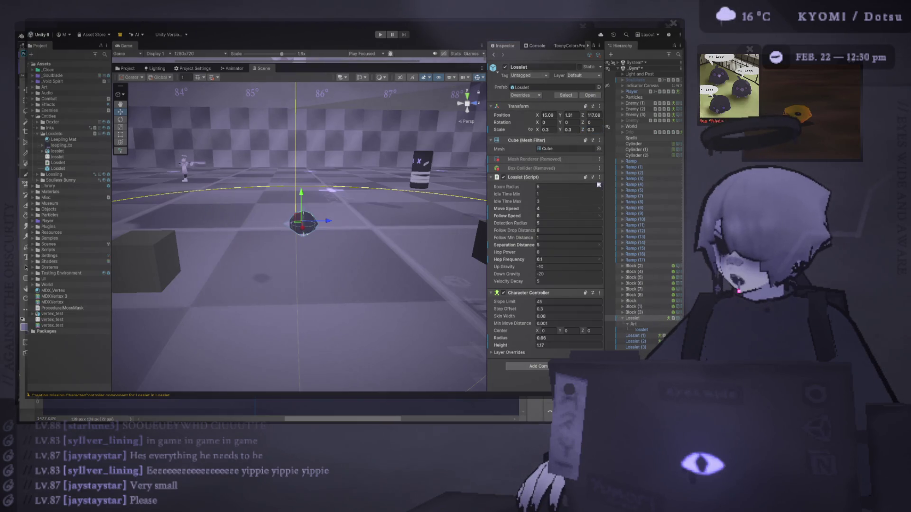
{"action": "scroll", "coordinate": [359, 212], "scroll_direction": "down", "scroll_amount": 3}
{"action": "left_click_drag", "start_coordinate": [389, 237], "coordinate": [423, 270]}
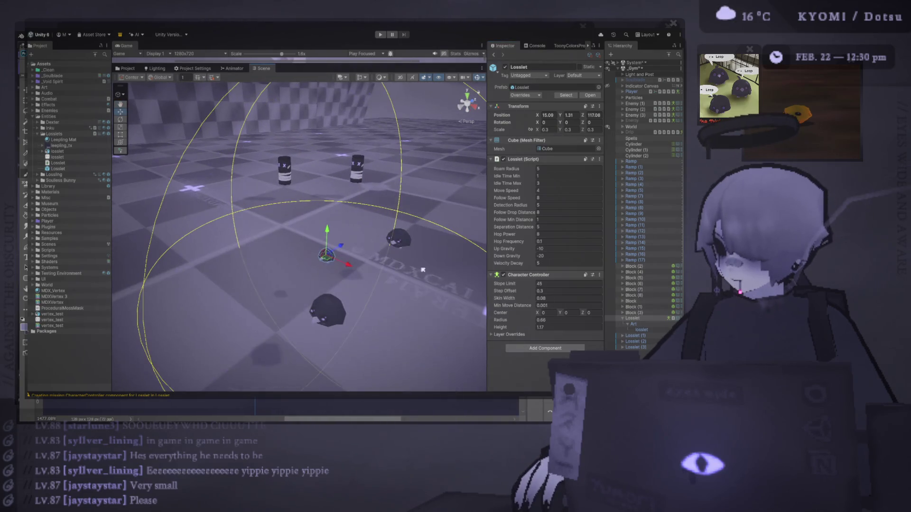
{"action": "left_click", "coordinate": [623, 318]}
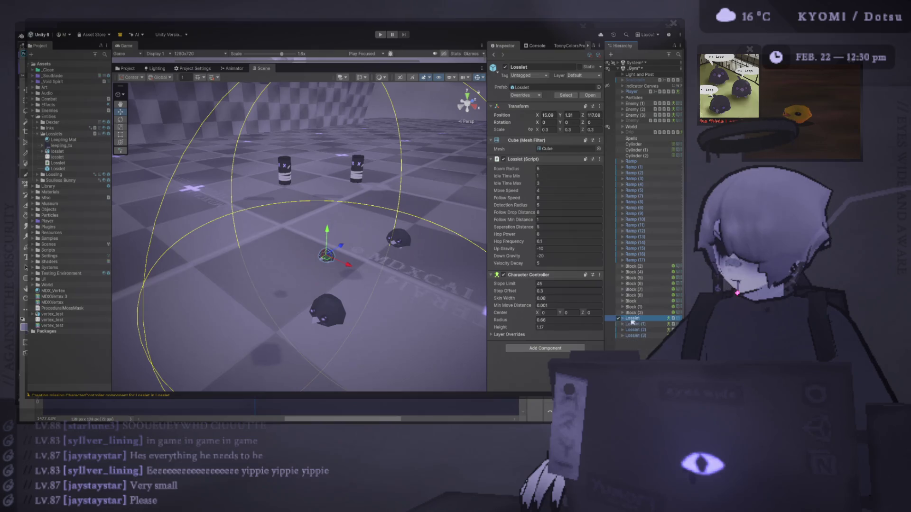
{"action": "left_click", "coordinate": [635, 324]}
{"action": "left_click", "coordinate": [641, 335], "text": "shift"}
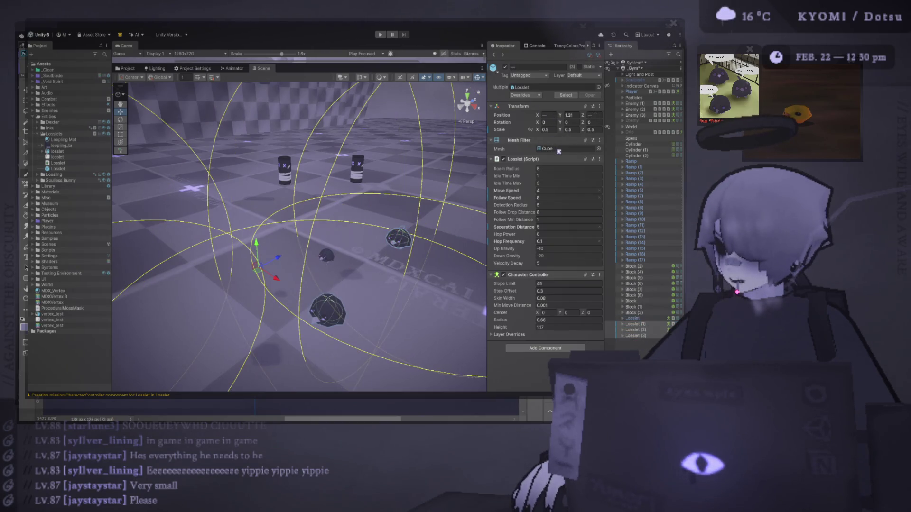
{"action": "left_click", "coordinate": [280, 262]}
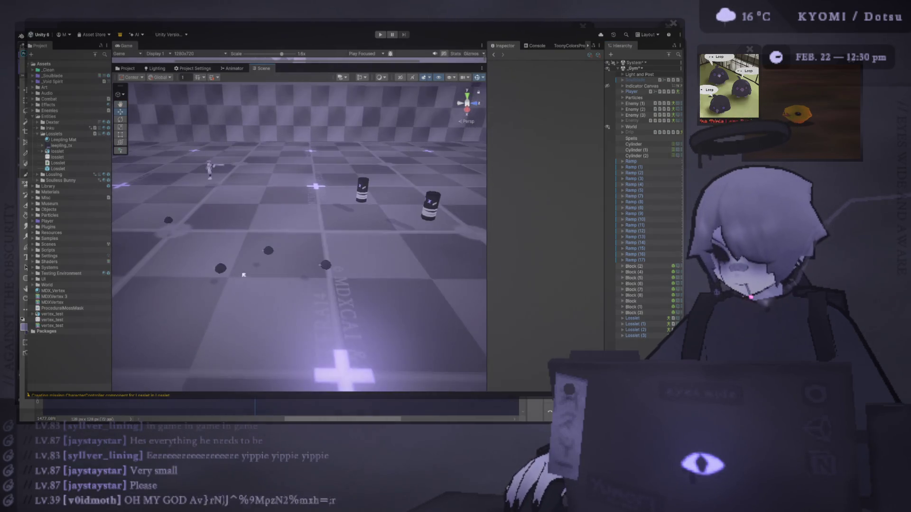
Maximize the Game view and play-test the dark enemies roaming near the player, then stop
{"action": "left_click_drag", "start_coordinate": [303, 63], "coordinate": [304, 240]}
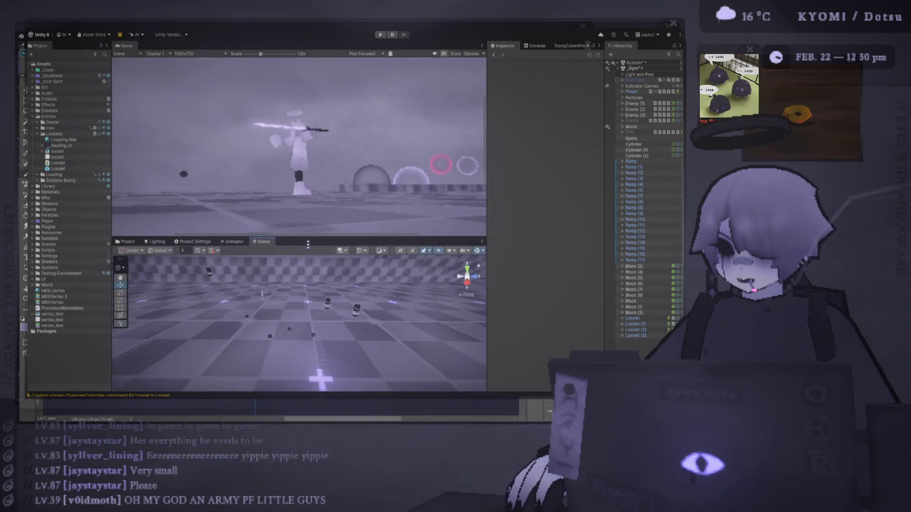
{"action": "key", "text": "shift+space"}
{"action": "left_click", "coordinate": [383, 35]}
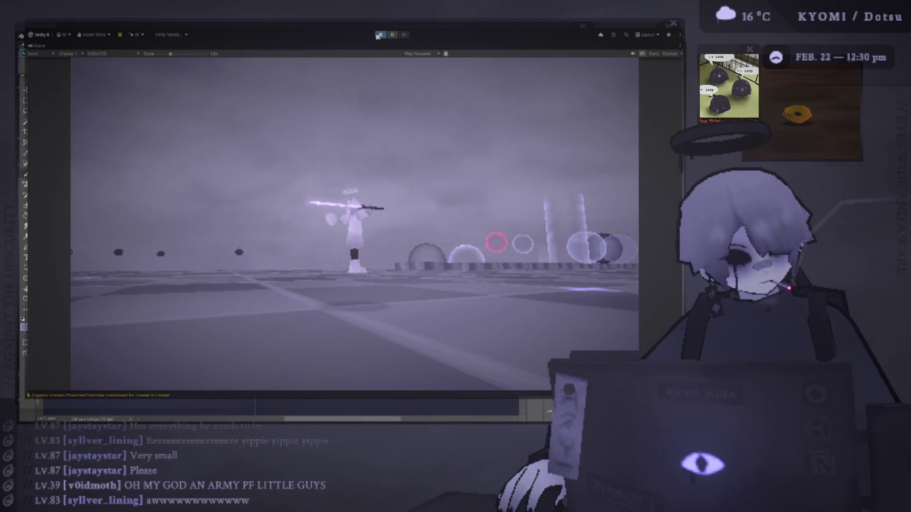
{"action": "left_click", "coordinate": [379, 35]}
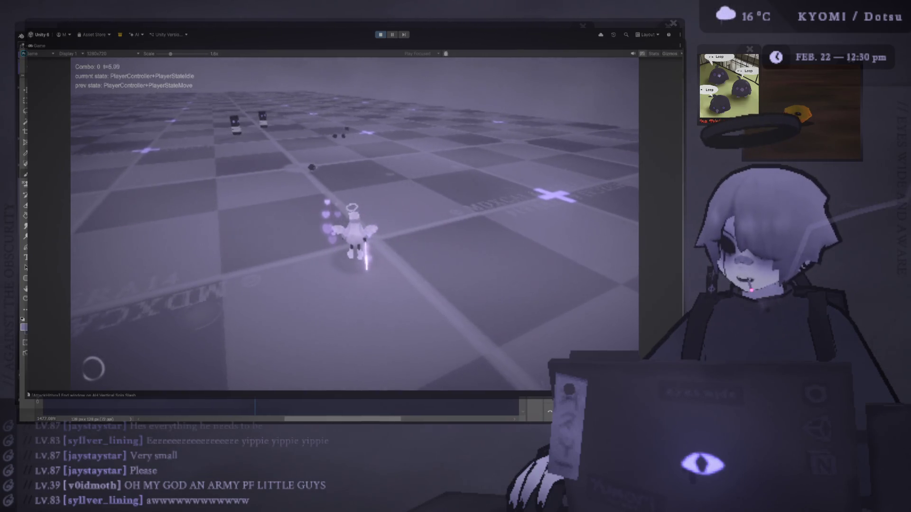
{"action": "left_click", "coordinate": [381, 34]}
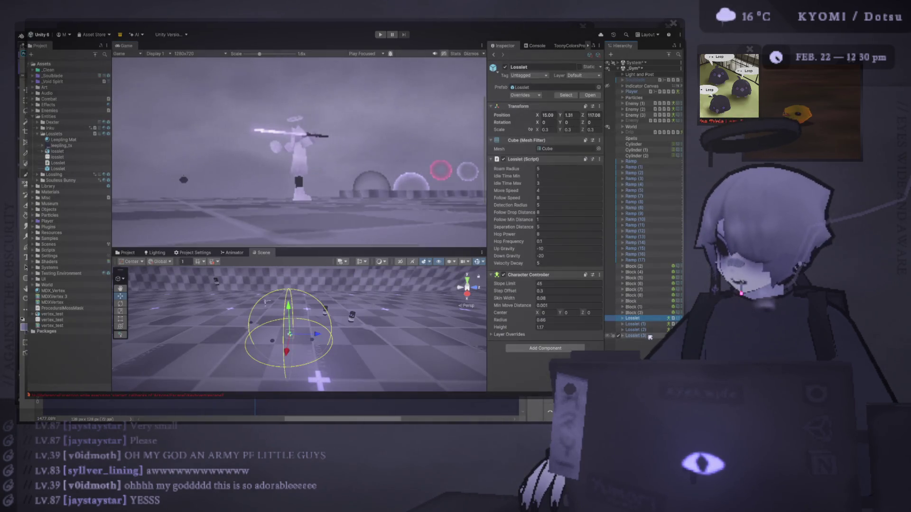
Select the lossiet mesh under Lossiet > Art and frame it in the Scene view
{"action": "left_click", "coordinate": [636, 336], "text": "shift"}
{"action": "left_click", "coordinate": [632, 319]}
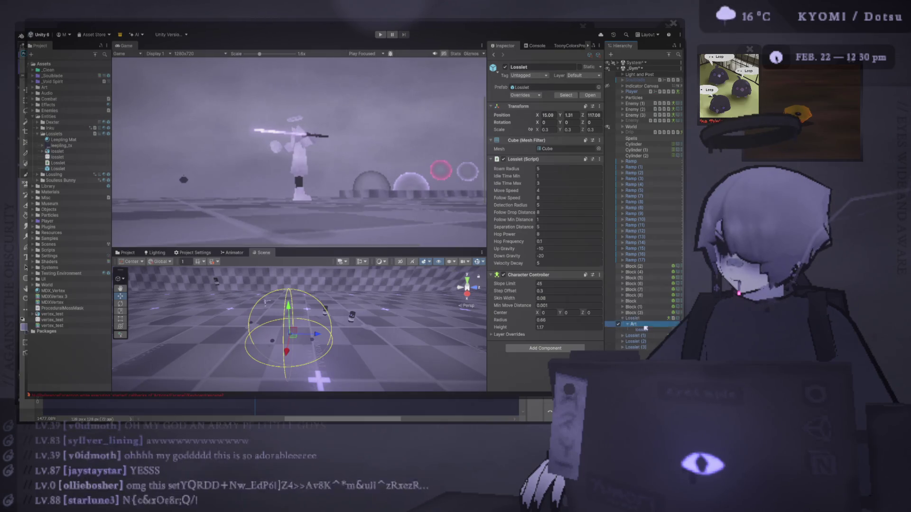
{"action": "left_click", "coordinate": [288, 332]}
{"action": "key", "text": "f"}
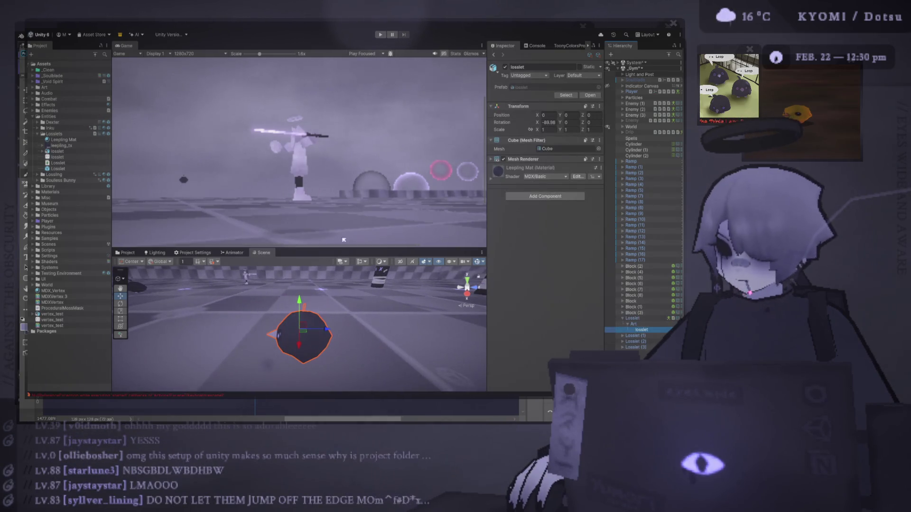
{"action": "mouse_move", "coordinate": [350, 249]}
{"action": "left_mouse_down"}
{"action": "mouse_move", "coordinate": [349, 75]}
{"action": "mouse_move", "coordinate": [349, 93]}
{"action": "left_mouse_up"}
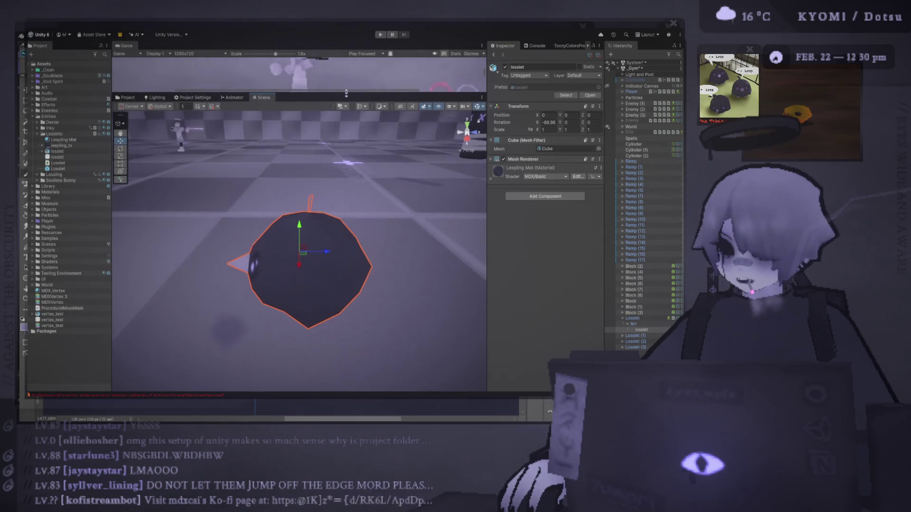
{"action": "scroll", "coordinate": [302, 246], "scroll_direction": "down", "scroll_amount": 3}
{"action": "left_click_drag", "start_coordinate": [302, 246], "coordinate": [391, 199]}
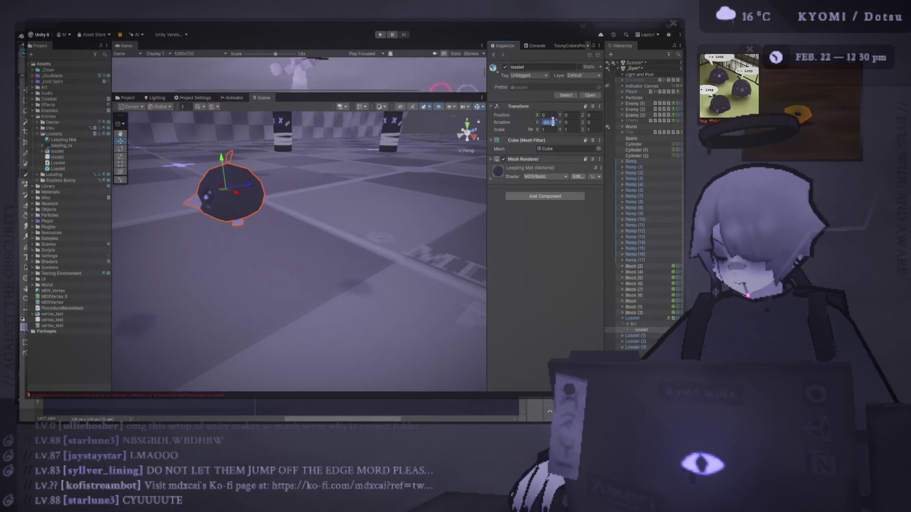
Rotate the lossiet mesh to X -90 and Y 180, then enter play mode
{"action": "type", "text": "90"}
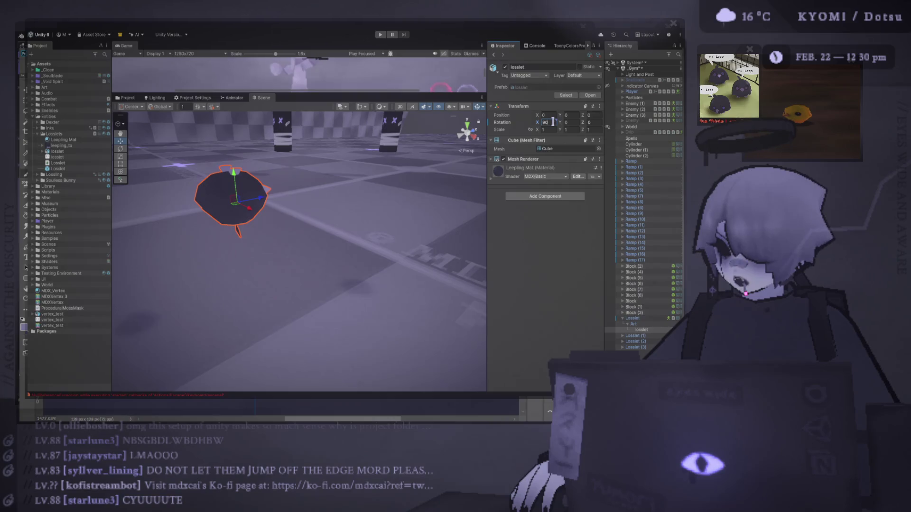
{"action": "key", "text": "BackSpace"}
{"action": "key", "text": "BackSpace"}
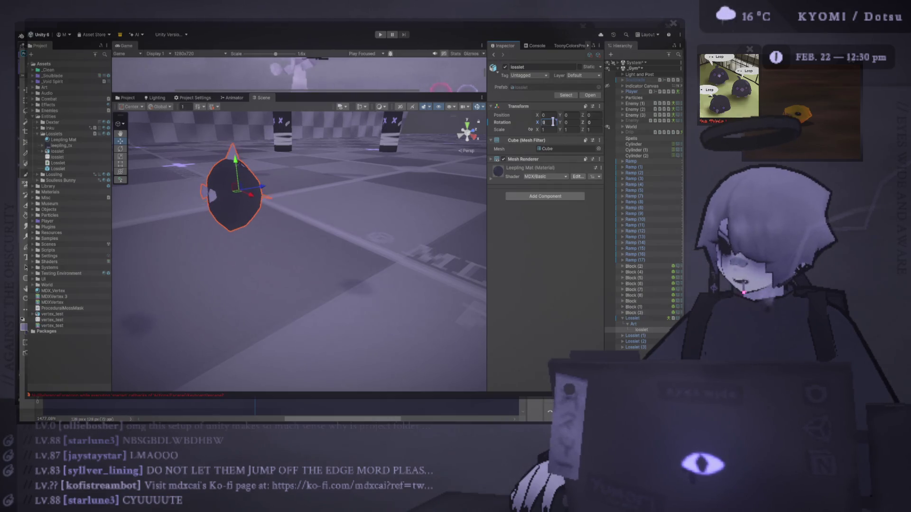
{"action": "type", "text": "-90"}
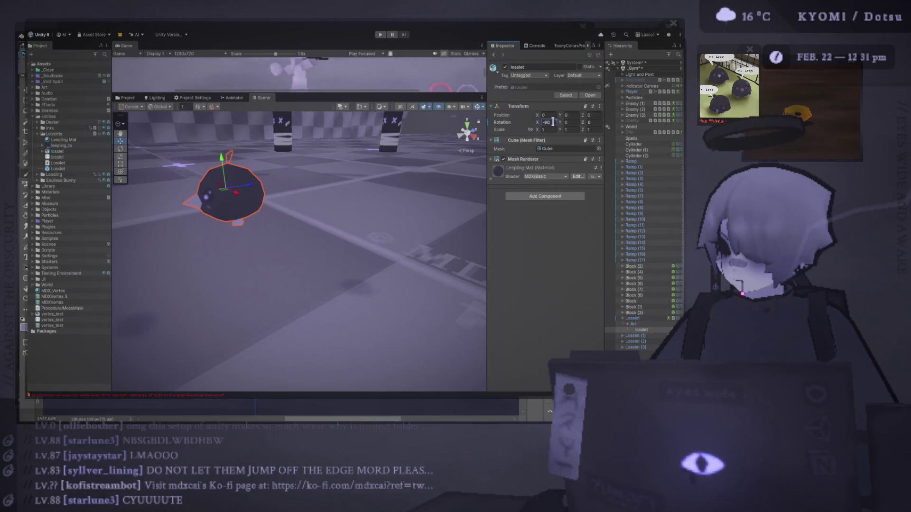
{"action": "left_click", "coordinate": [569, 122]}
{"action": "type", "text": "180"}
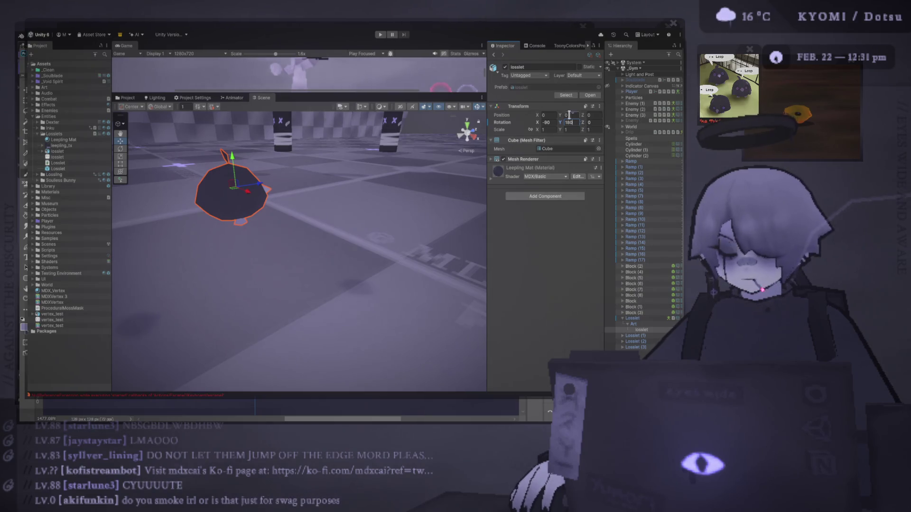
{"action": "left_click", "coordinate": [380, 34]}
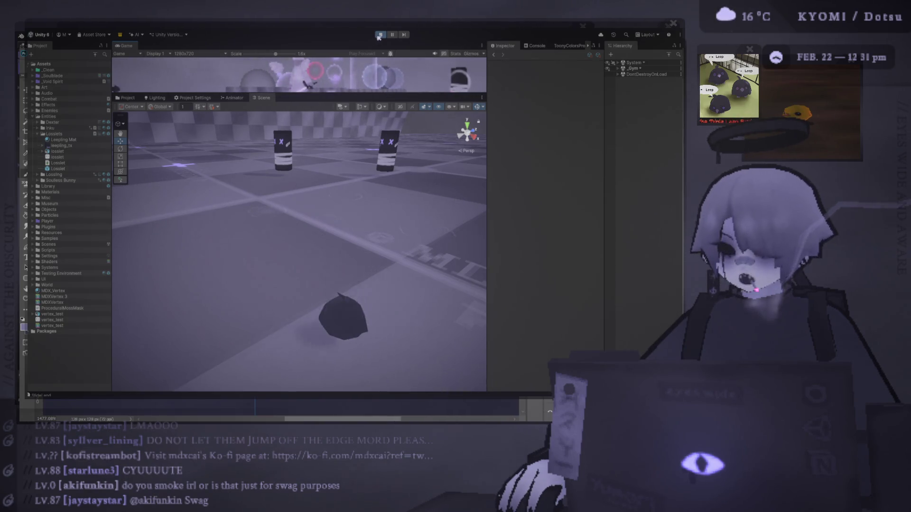
Stop play mode, resize the Game view, and set its scale to 1x
{"action": "left_click", "coordinate": [381, 35]}
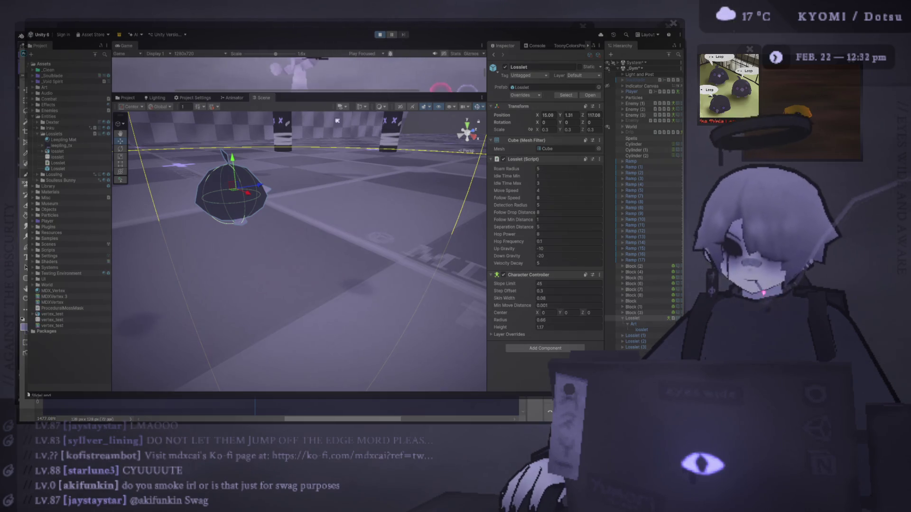
{"action": "left_click_drag", "start_coordinate": [333, 96], "coordinate": [332, 322]}
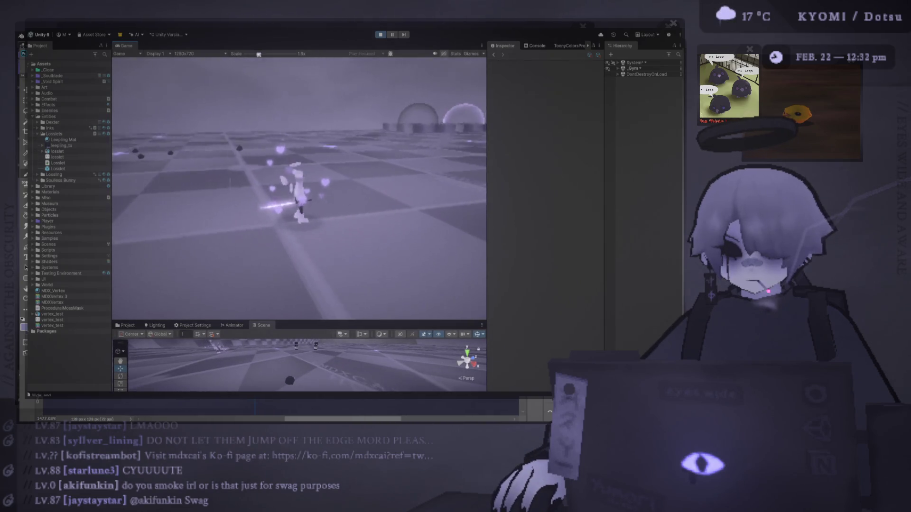
{"action": "scroll", "coordinate": [298, 190], "scroll_direction": "down", "scroll_amount": 3}
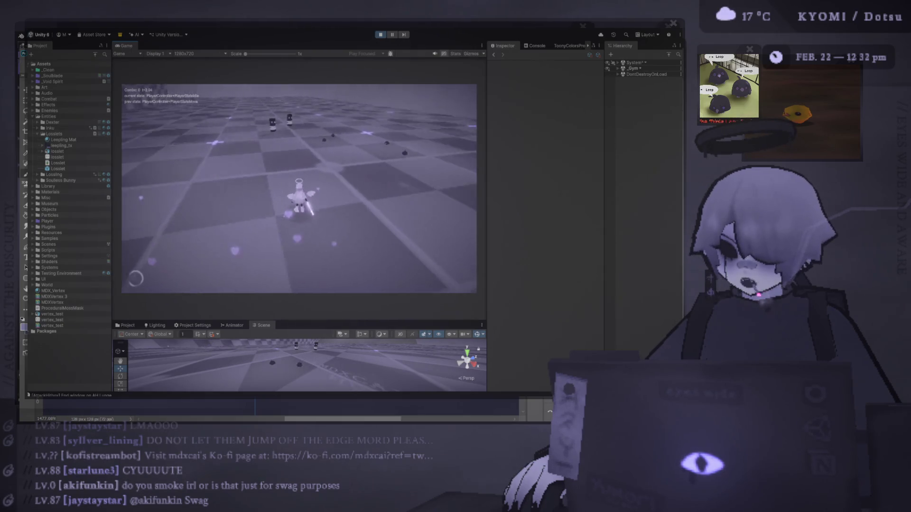
Maximize the Game view, walk the player with W to test enemy following, then restore the layout
{"action": "key", "text": "shift+space"}
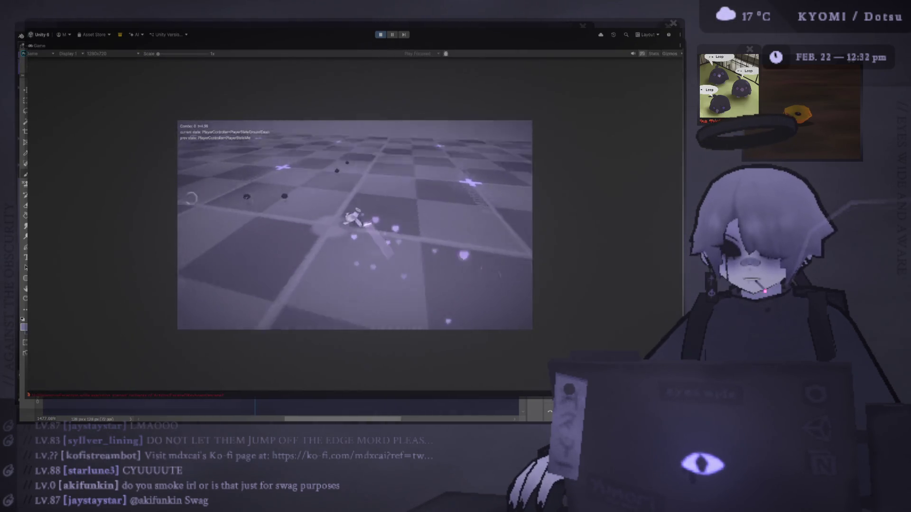
{"action": "scroll", "coordinate": [355, 224], "scroll_direction": "up", "scroll_amount": 5}
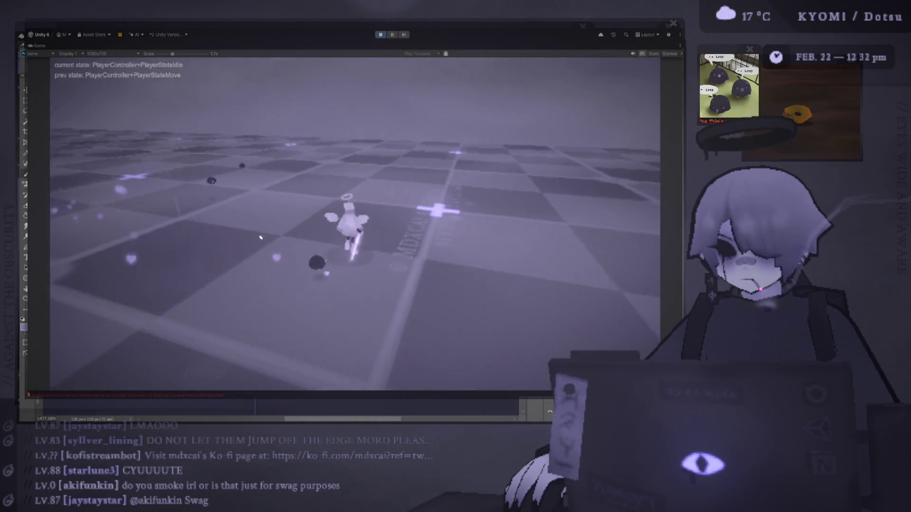
{"action": "key", "text": "w"}
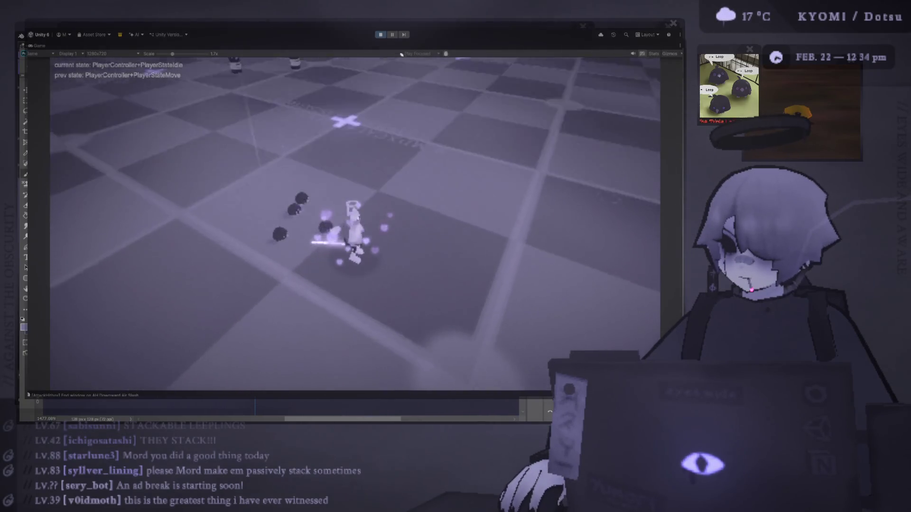
{"action": "key", "text": "shift+space"}
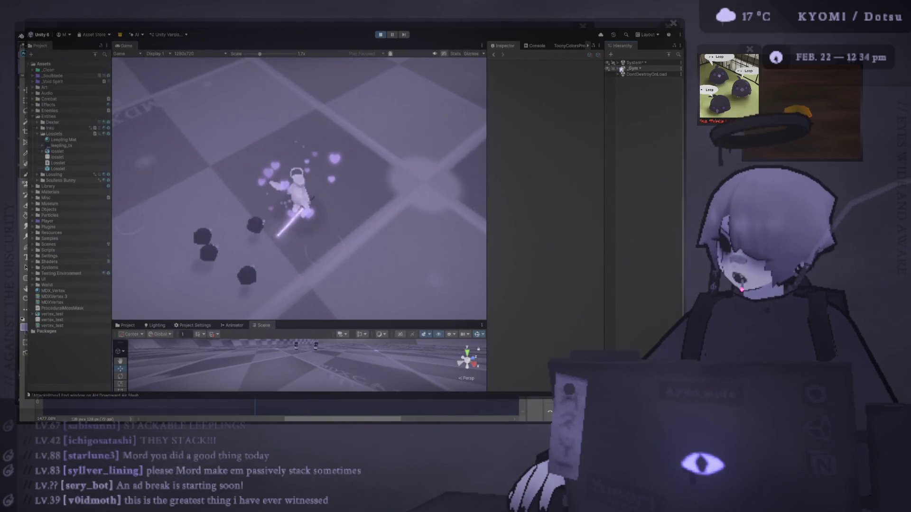
Select the four Lossiet enemies, duplicate them with Ctrl+D, and maximize the game view
{"action": "left_click", "coordinate": [618, 69]}
{"action": "left_click", "coordinate": [636, 319]}
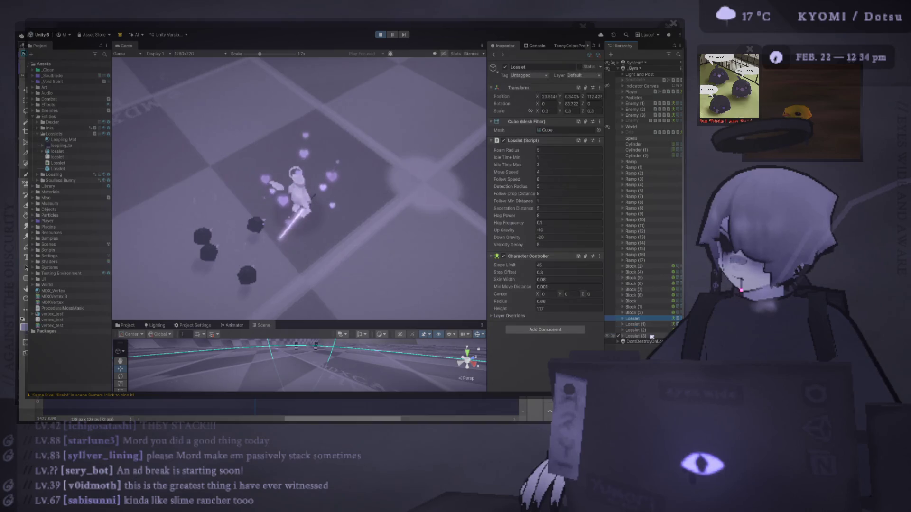
{"action": "left_click", "coordinate": [650, 336], "text": "shift"}
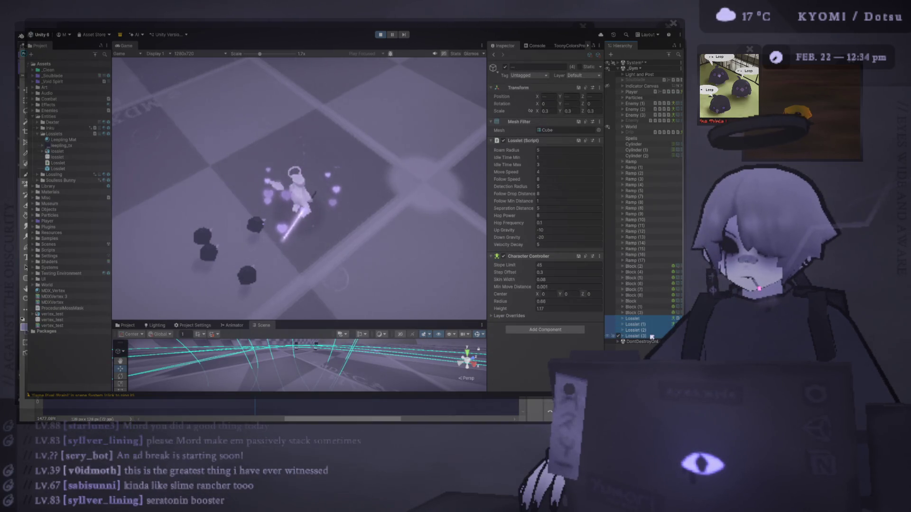
{"action": "key", "text": "ctrl+d"}
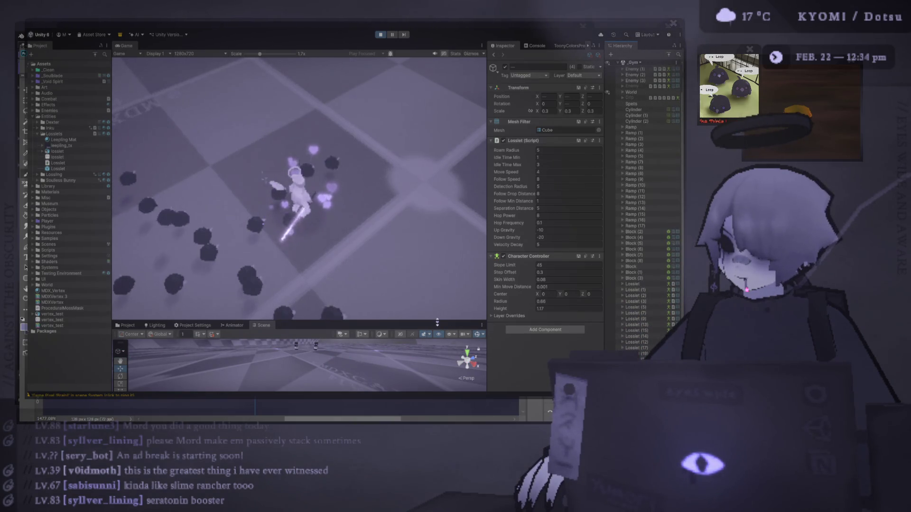
{"action": "left_click_drag", "start_coordinate": [437, 323], "coordinate": [437, 64]}
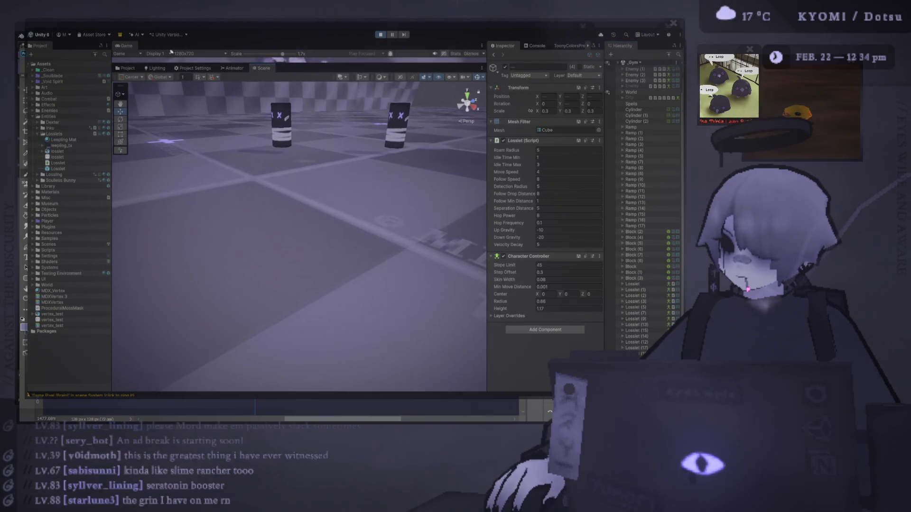
{"action": "key", "text": "shift+space"}
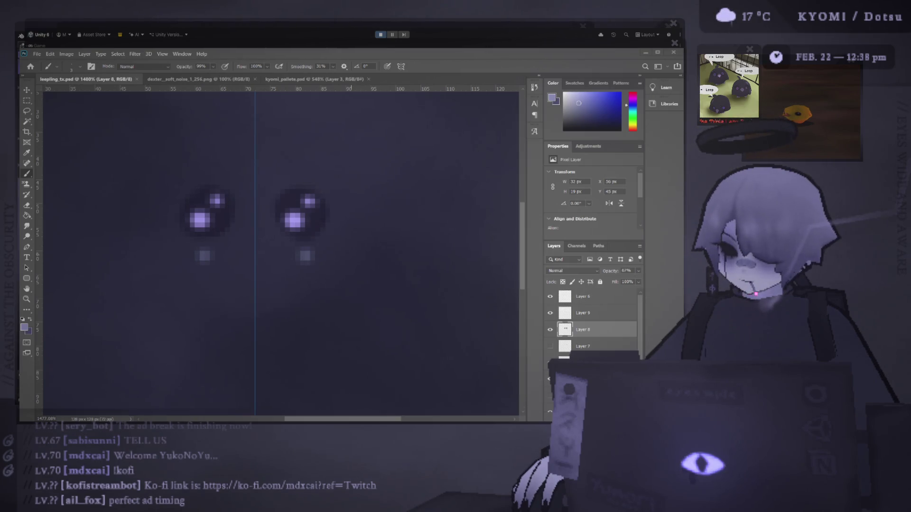
Switch from Photoshop back to Unity's running game
{"action": "key", "text": "alt+Tab"}
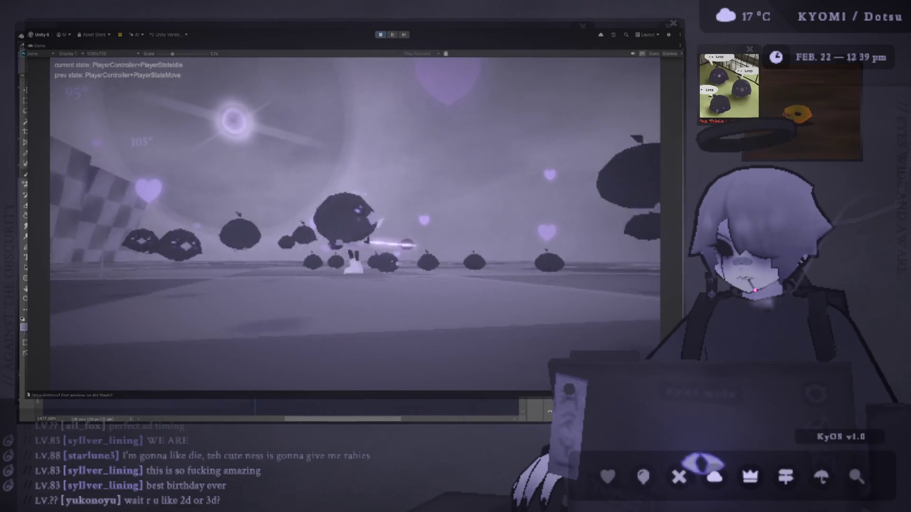
Switch from the Unity play-test to the Photoshop texture file
{"action": "key", "text": "alt+Tab"}
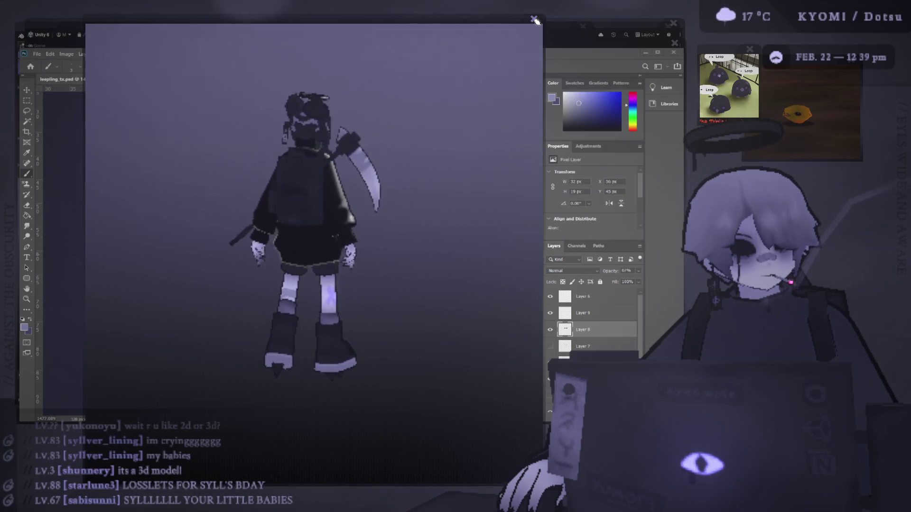
Close the rotating 3D model preview and return to Unity's running game
{"action": "left_click", "coordinate": [534, 20]}
{"action": "key", "text": "alt+Tab"}
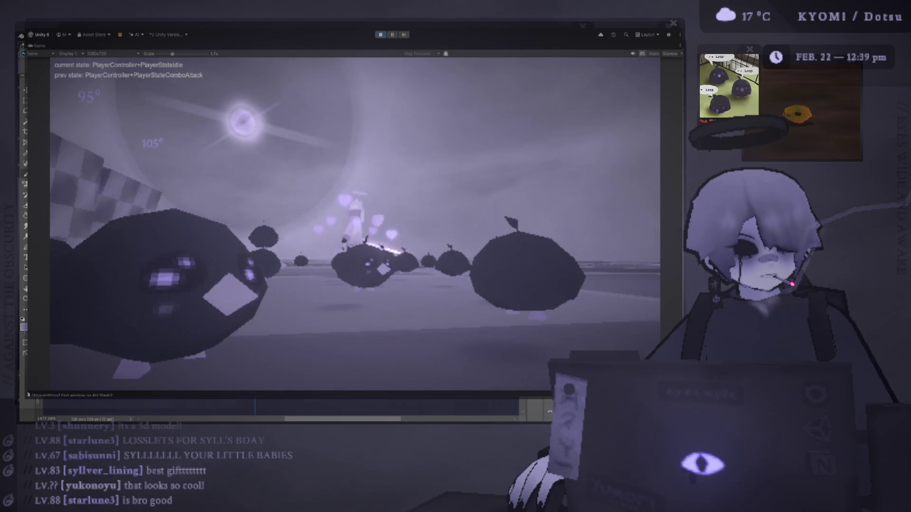
Walk the player among the leepling swarm, then pause and inspect the Leepling Mat material
{"action": "key", "text": "w"}
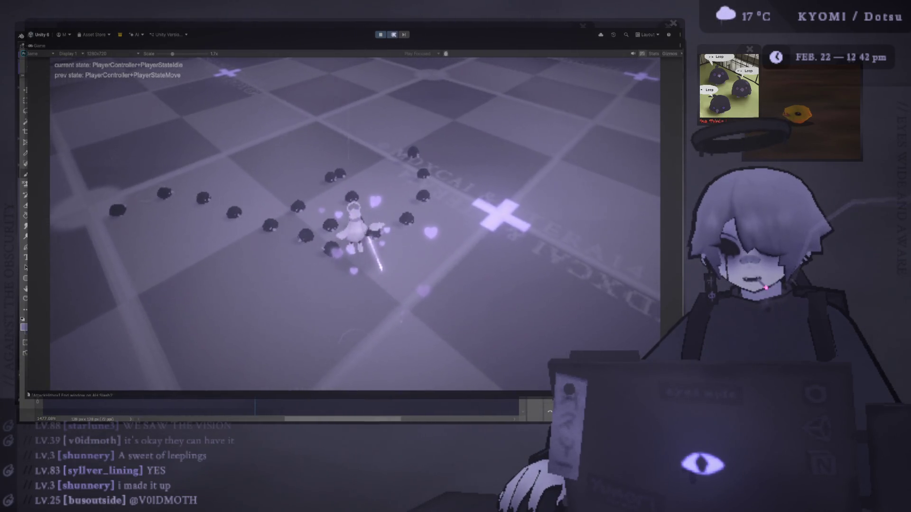
{"action": "key", "text": "ctrl+shift+p"}
{"action": "left_click", "coordinate": [63, 137]}
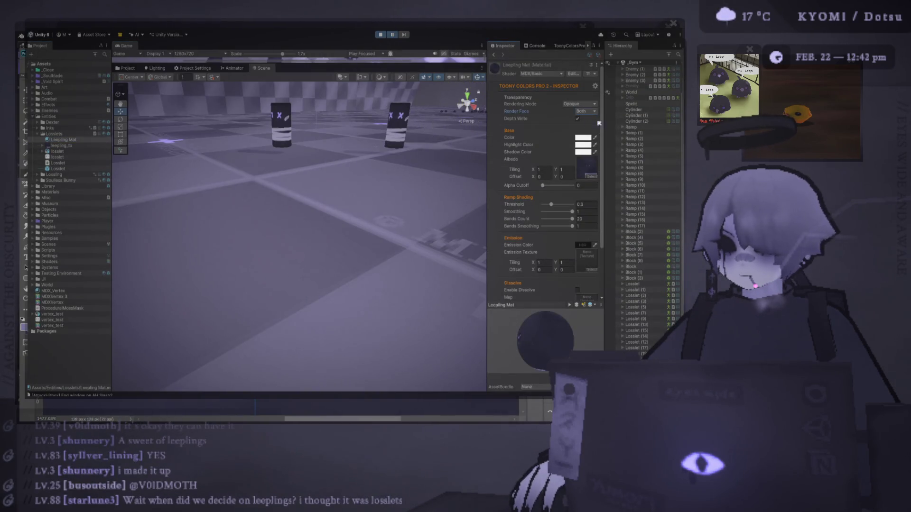
Maximize the Game view to watch the leepling swarm, then stop play mode
{"action": "double_click", "coordinate": [129, 46]}
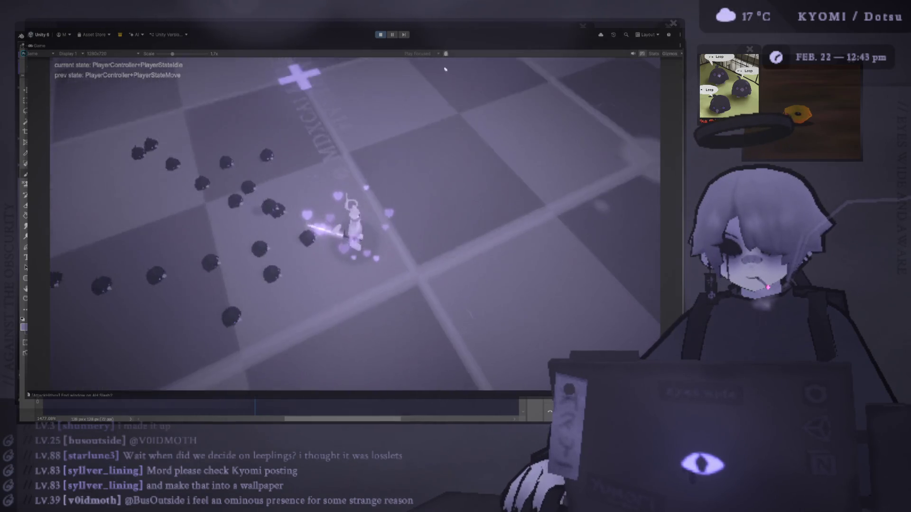
{"action": "left_click", "coordinate": [380, 35]}
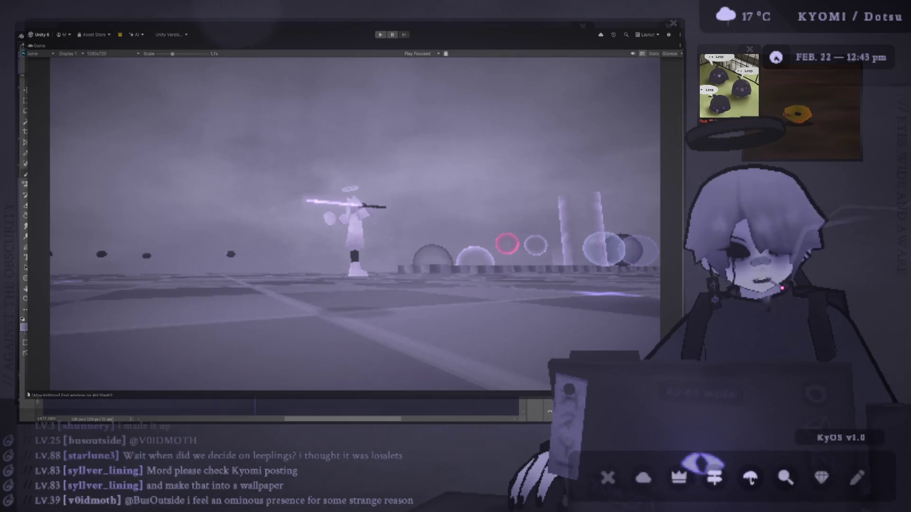
Switch between Photoshop and Unity, then enlarge and shrink the floating gameplay window
{"action": "key", "text": "alt+Tab"}
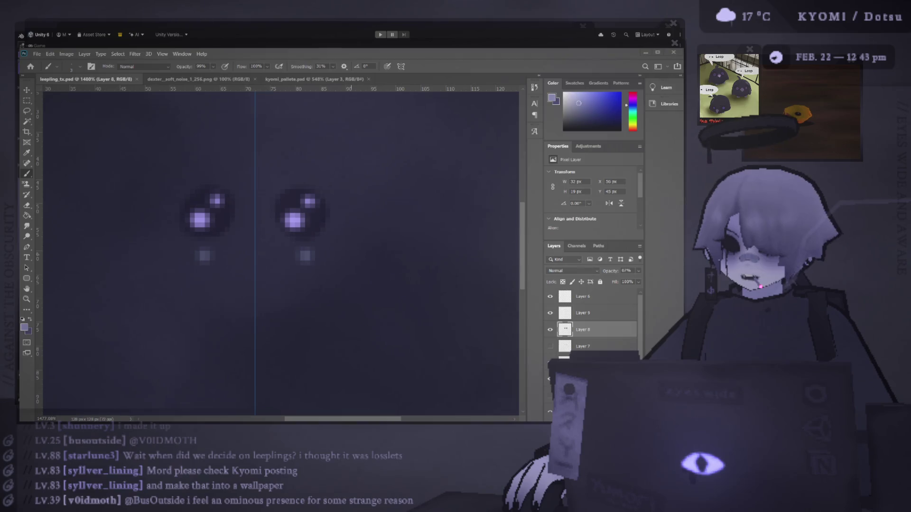
{"action": "key", "text": "alt+Tab"}
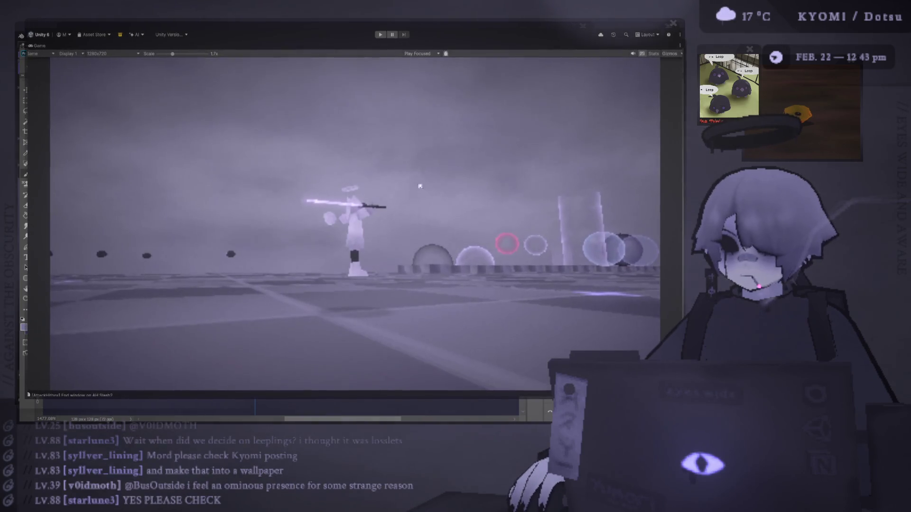
{"action": "key", "text": "alt+Tab"}
{"action": "left_click_drag", "start_coordinate": [415, 147], "coordinate": [322, 52]}
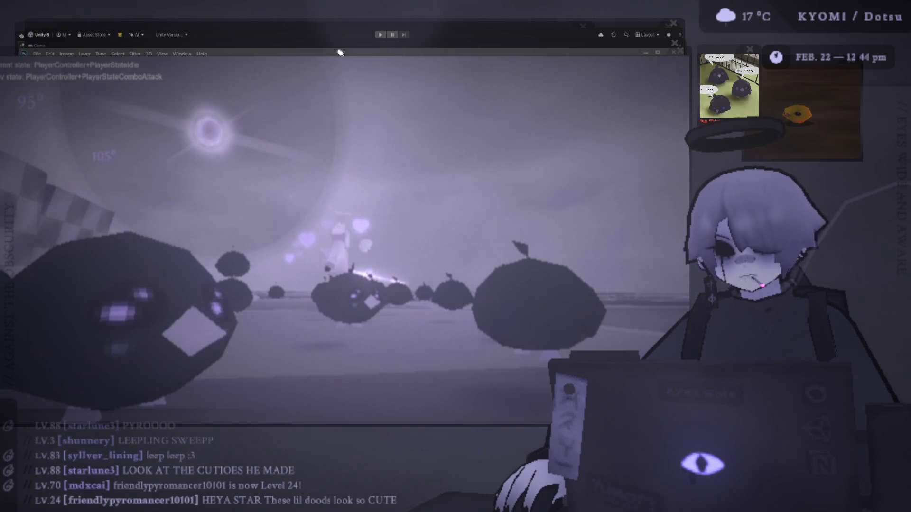
{"action": "double_click", "coordinate": [342, 53]}
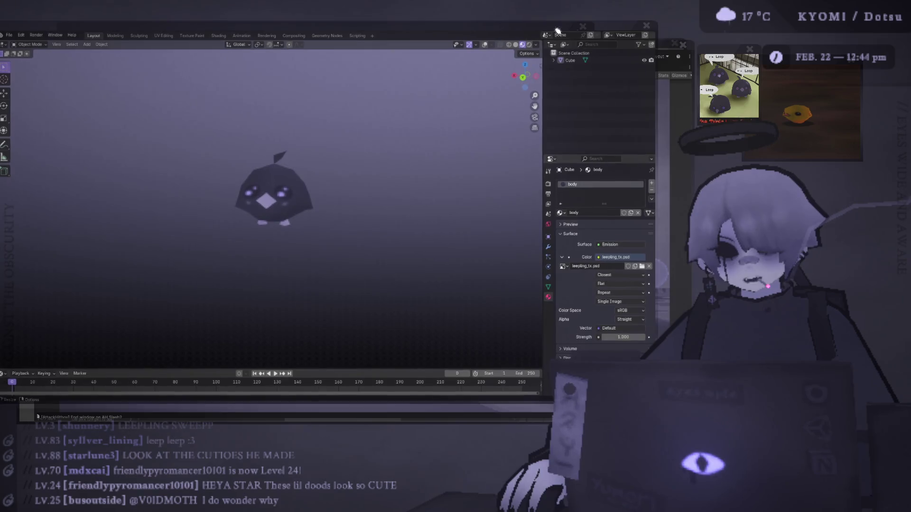
Bring Unity back in front of Blender and restore the full editor layout around the Game view
{"action": "left_click", "coordinate": [669, 48]}
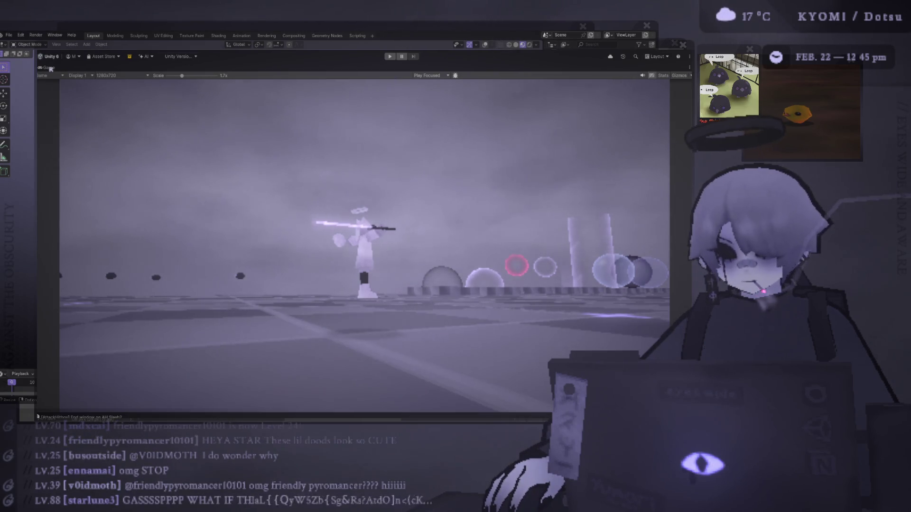
{"action": "key", "text": "ctrl+p"}
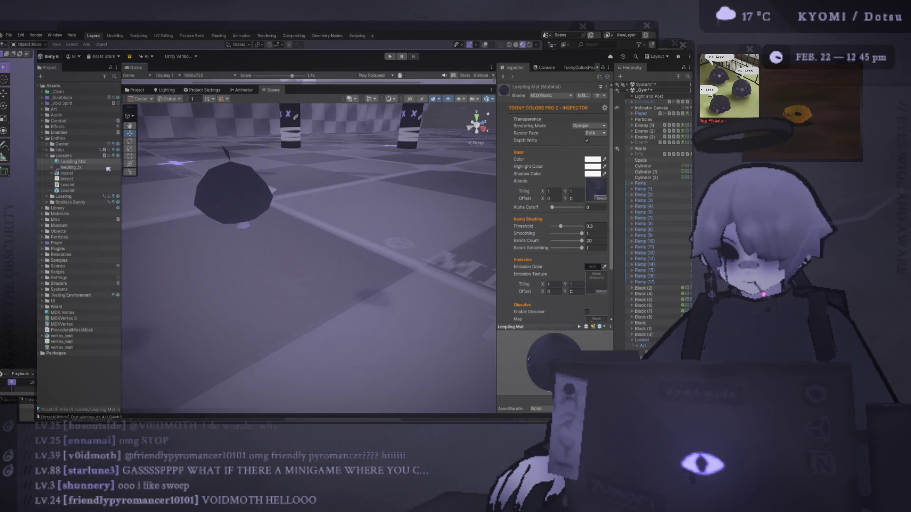
Glance at leepling_tx in Photoshop, then place the soulless_duck model from the Lossling folder into the scene
{"action": "double_click", "coordinate": [71, 167]}
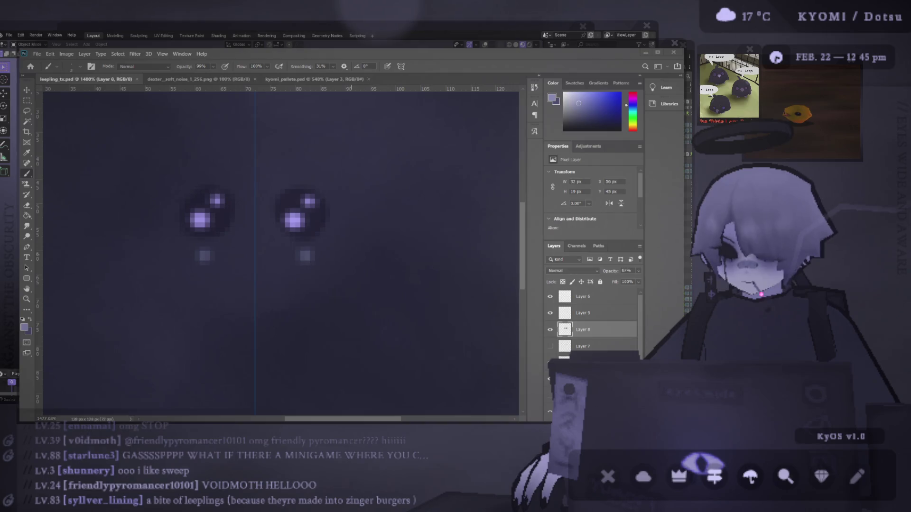
{"action": "left_click", "coordinate": [674, 44]}
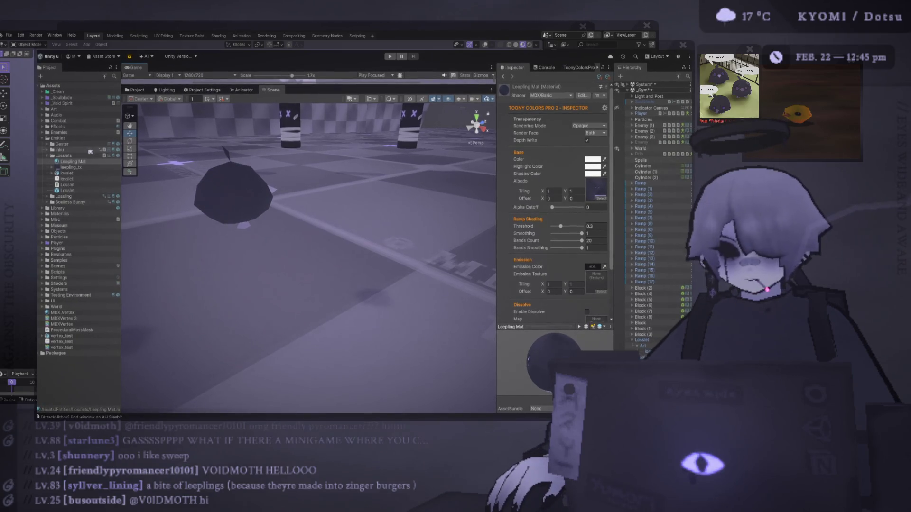
{"action": "left_click", "coordinate": [46, 196]}
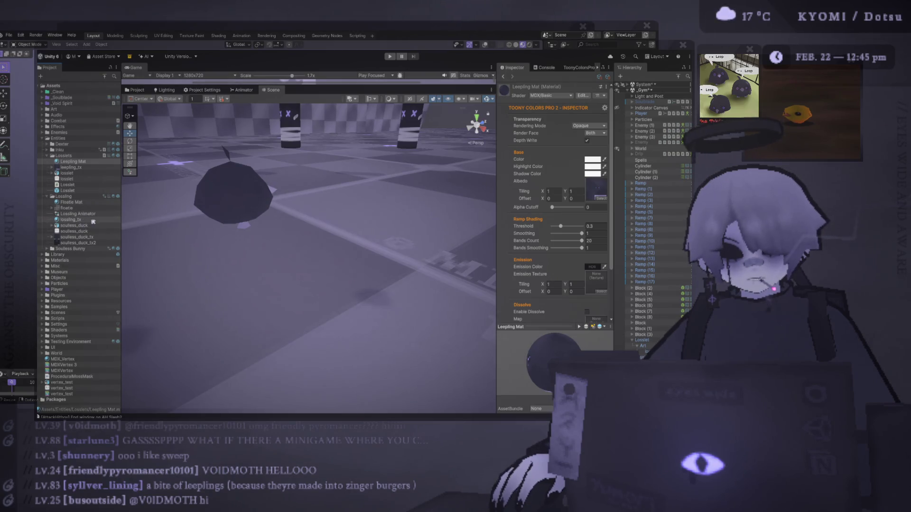
{"action": "left_click_drag", "start_coordinate": [71, 226], "coordinate": [341, 261]}
{"action": "left_click", "coordinate": [437, 185]}
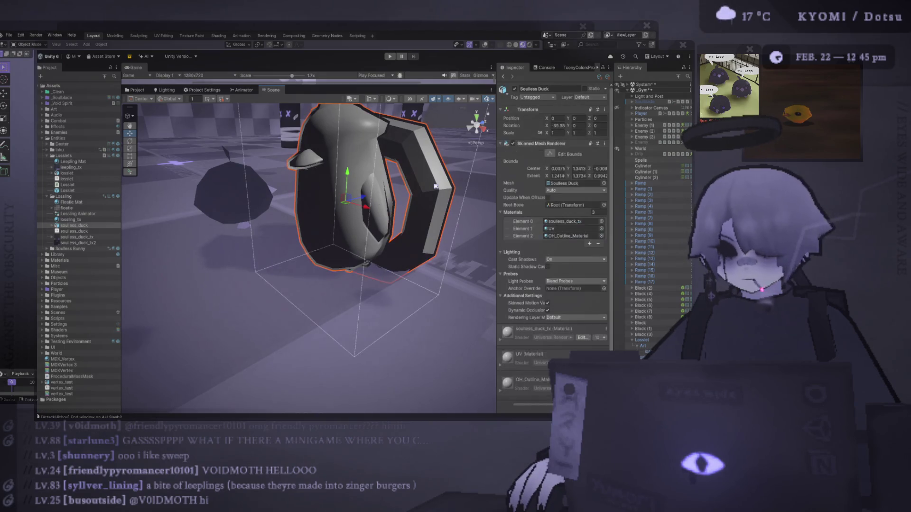
{"action": "left_click", "coordinate": [394, 151]}
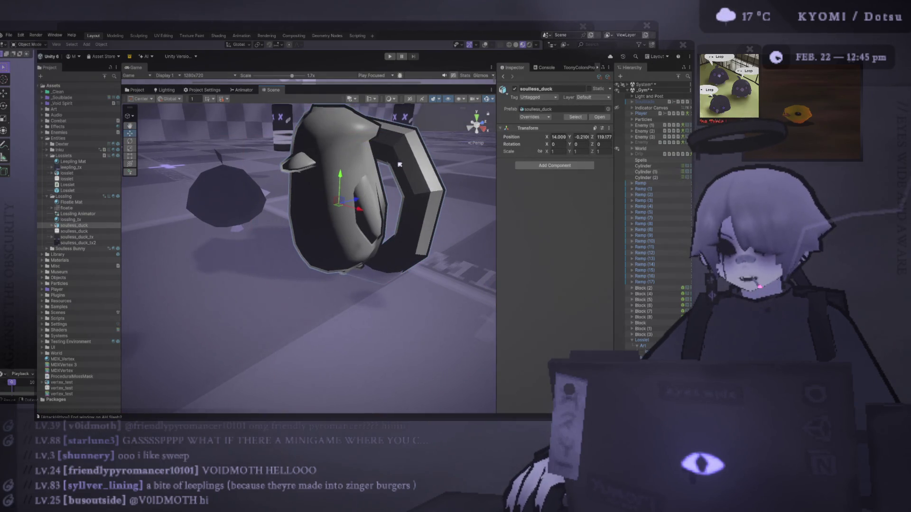
{"action": "left_click", "coordinate": [266, 214]}
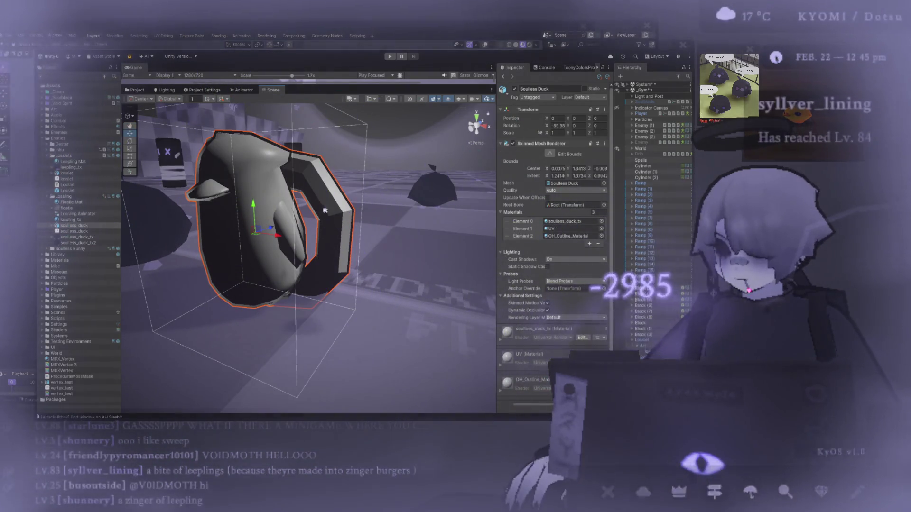
{"action": "left_click", "coordinate": [570, 185]}
{"action": "key", "text": "alt+Tab"}
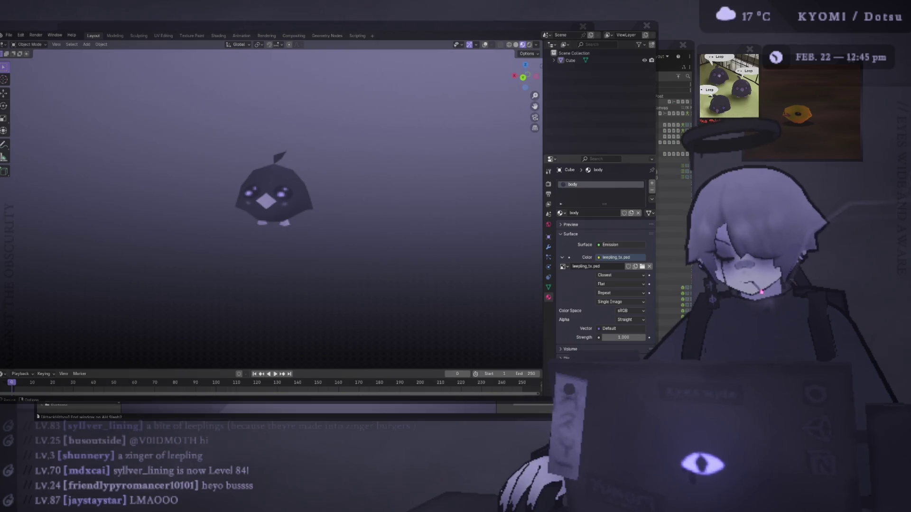
{"action": "key", "text": "alt+Tab"}
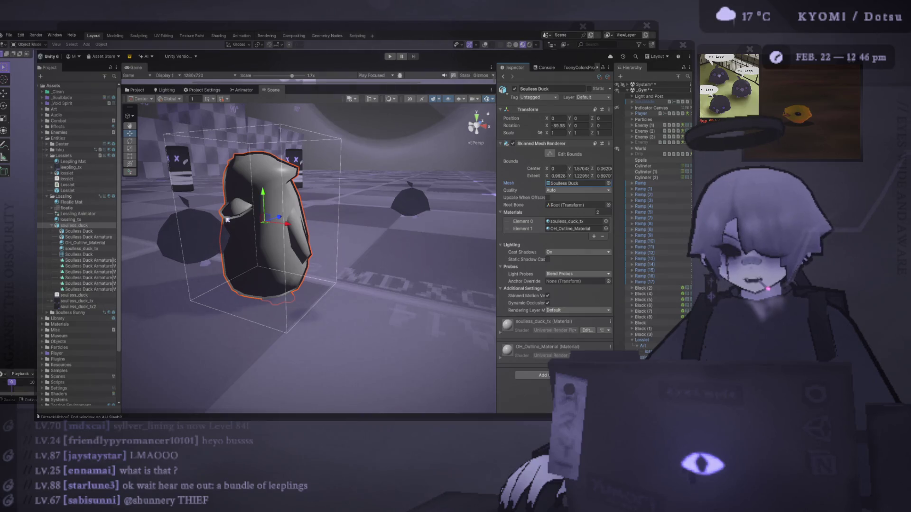
{"action": "mouse_move", "coordinate": [227, 220]}
{"action": "left_mouse_down"}
{"action": "mouse_move", "coordinate": [284, 218]}
{"action": "mouse_move", "coordinate": [274, 131]}
{"action": "left_mouse_up"}
{"action": "scroll", "coordinate": [274, 131], "scroll_direction": "down", "scroll_amount": 3}
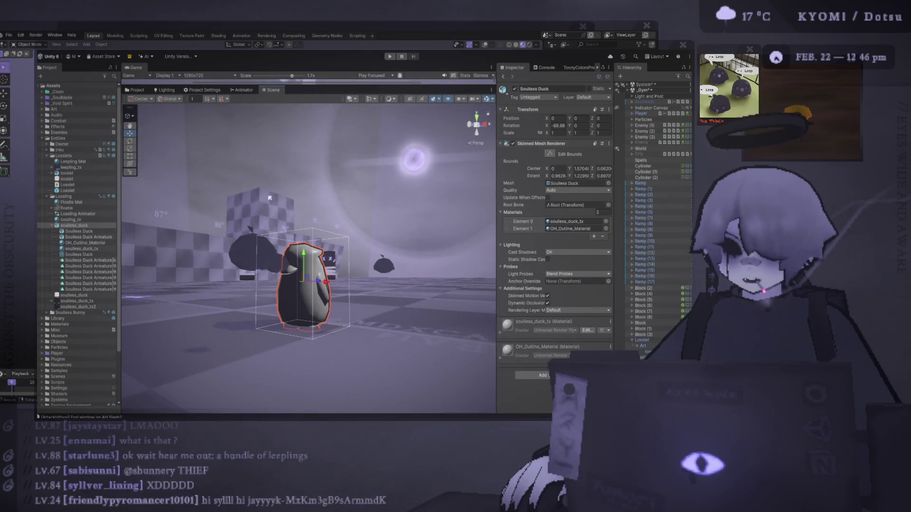
{"action": "left_click_drag", "start_coordinate": [282, 209], "coordinate": [323, 225]}
{"action": "mouse_move", "coordinate": [274, 201]}
{"action": "left_mouse_down"}
{"action": "mouse_move", "coordinate": [287, 267]}
{"action": "mouse_move", "coordinate": [400, 193]}
{"action": "left_mouse_up"}
{"action": "scroll", "coordinate": [400, 193], "scroll_direction": "up", "scroll_amount": 5}
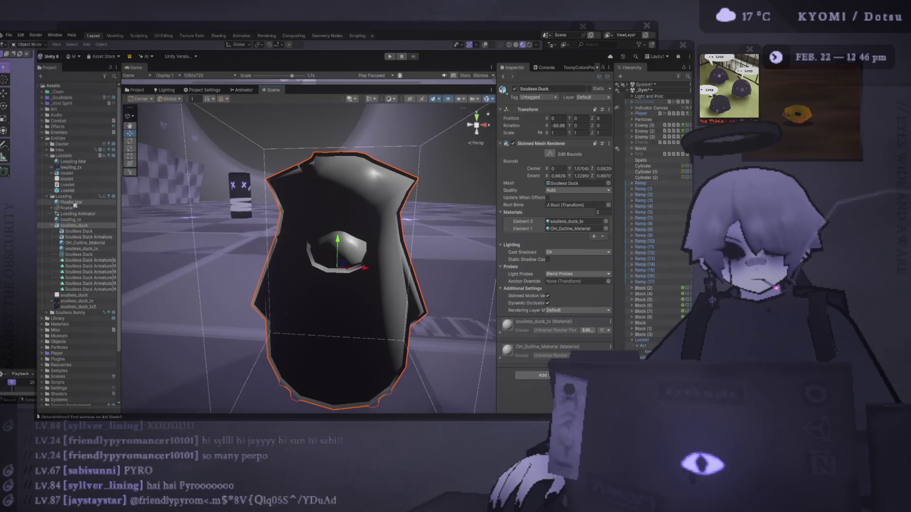
{"action": "left_click", "coordinate": [92, 220]}
Apply the lossling_tx material to the duck and remove OH_Outline_Material from its mesh
{"action": "left_click", "coordinate": [51, 226]}
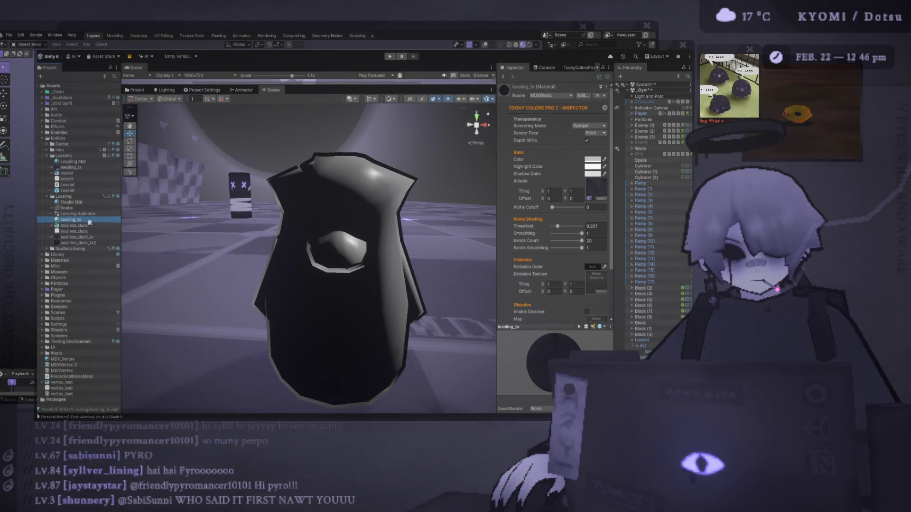
{"action": "left_click_drag", "start_coordinate": [94, 223], "coordinate": [361, 190]}
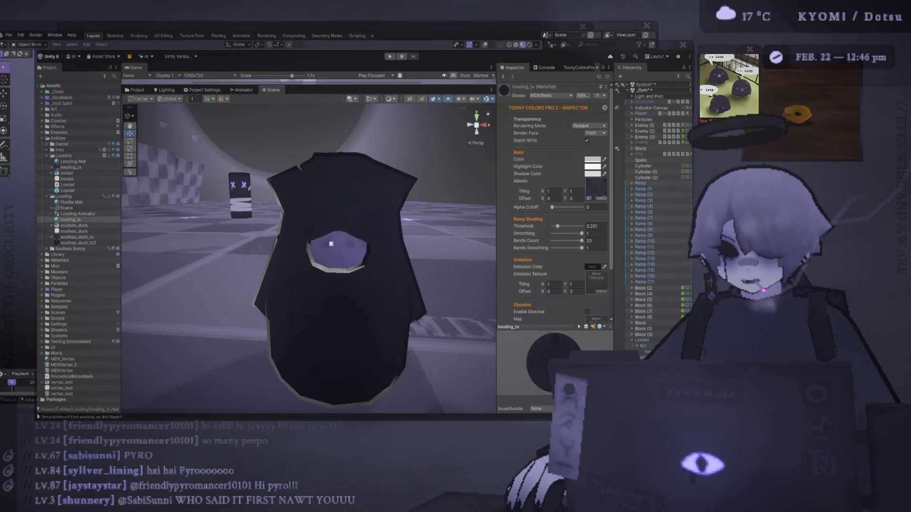
{"action": "left_click", "coordinate": [337, 235]}
{"action": "left_click", "coordinate": [360, 214]}
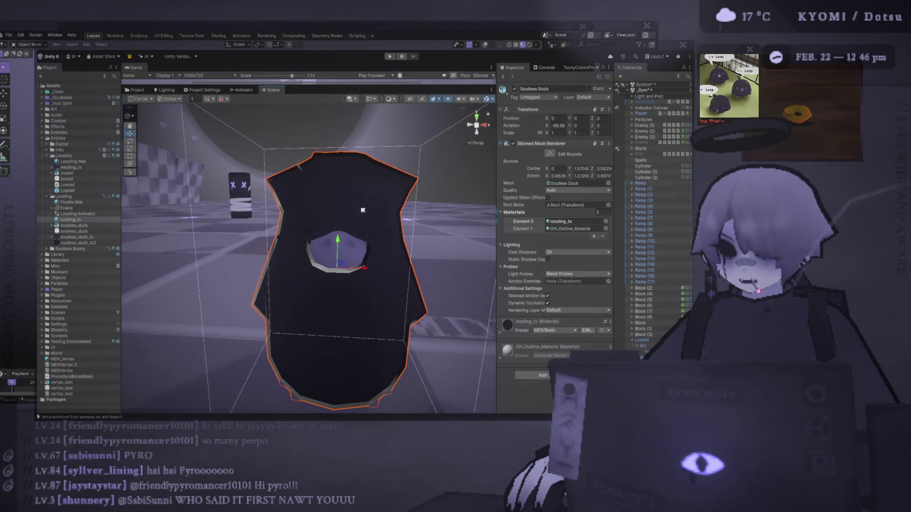
{"action": "left_click", "coordinate": [603, 236]}
{"action": "mouse_move", "coordinate": [383, 251]}
{"action": "left_mouse_down"}
{"action": "mouse_move", "coordinate": [370, 187]}
{"action": "mouse_move", "coordinate": [297, 150]}
{"action": "mouse_move", "coordinate": [327, 160]}
{"action": "left_mouse_up"}
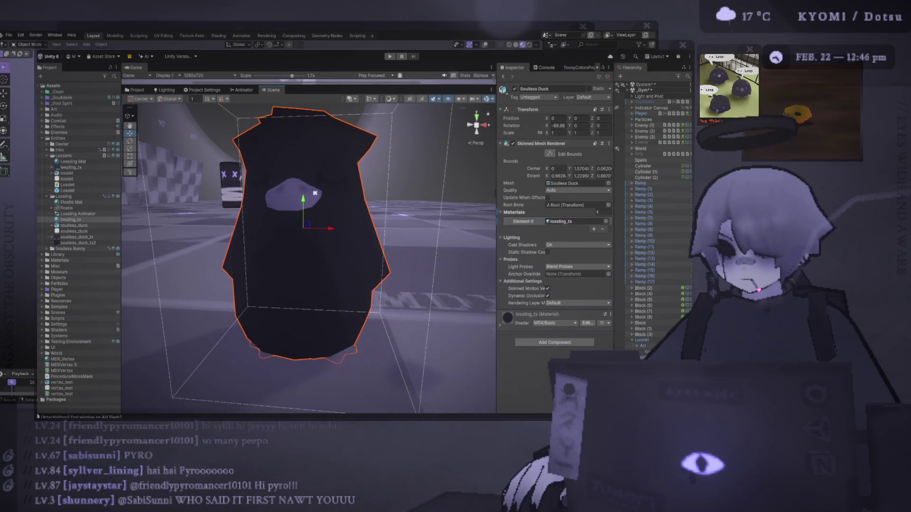
Scale the soulless_duck to 1.5 on all axes and reposition it on the floor
{"action": "left_click", "coordinate": [315, 246]}
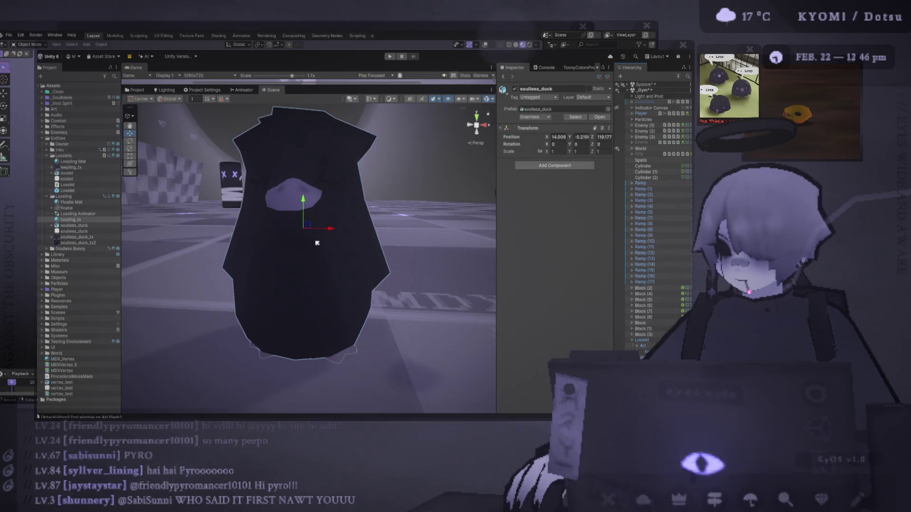
{"action": "mouse_move", "coordinate": [306, 193]}
{"action": "left_mouse_down"}
{"action": "mouse_move", "coordinate": [340, 247]}
{"action": "mouse_move", "coordinate": [309, 228]}
{"action": "mouse_move", "coordinate": [287, 249]}
{"action": "mouse_move", "coordinate": [354, 171]}
{"action": "mouse_move", "coordinate": [300, 51]}
{"action": "left_mouse_up"}
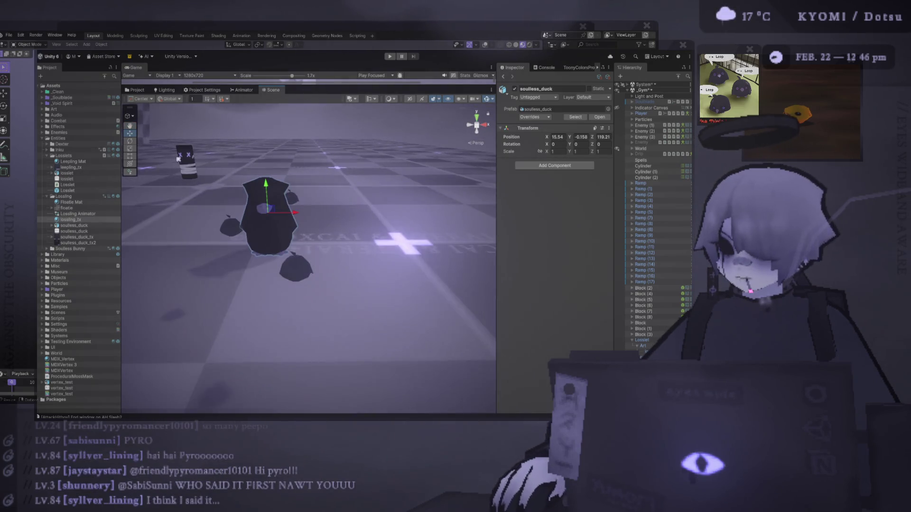
{"action": "type", "text": "1.5"}
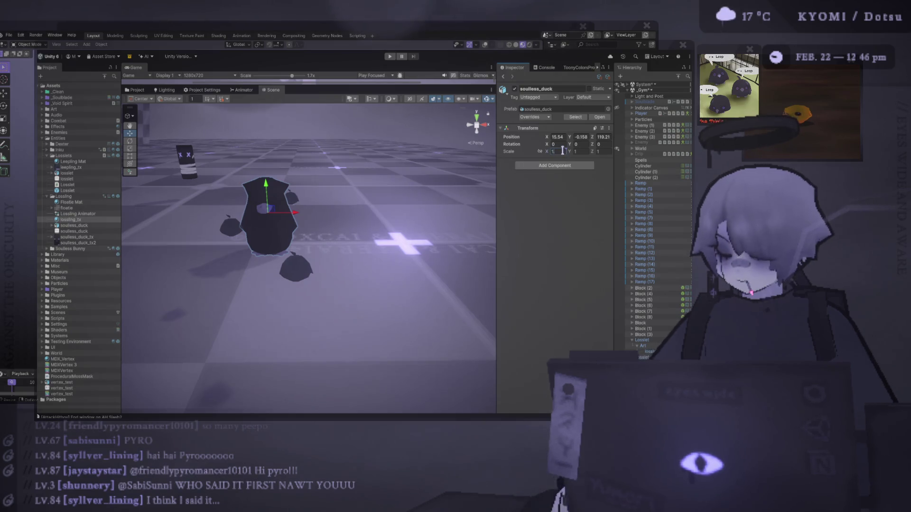
{"action": "left_click", "coordinate": [588, 152]}
{"action": "type", "text": "1.5"}
{"action": "key", "text": "Tab"}
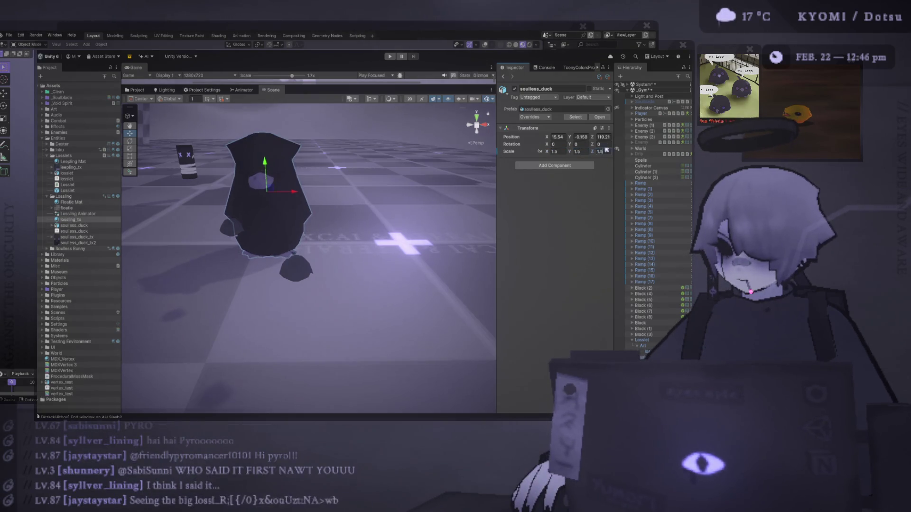
{"action": "type", "text": "1.5"}
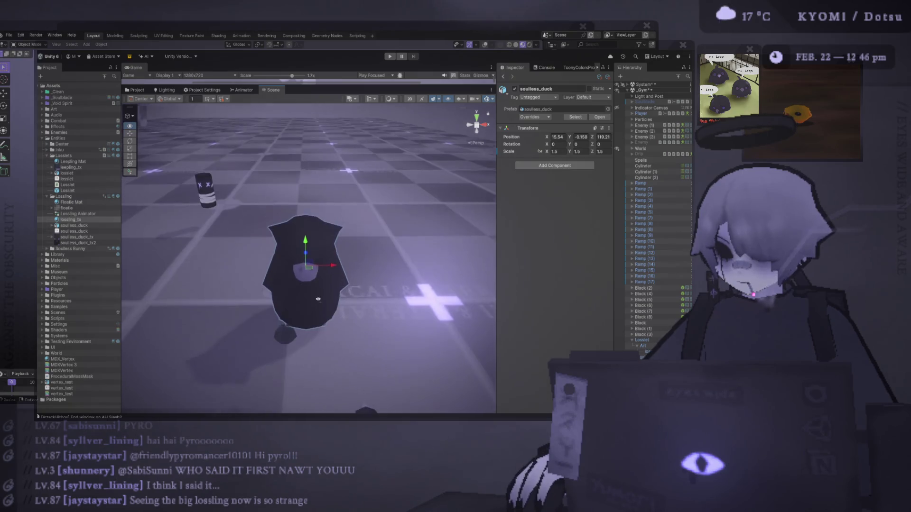
{"action": "left_click_drag", "start_coordinate": [306, 268], "coordinate": [375, 240]}
{"action": "key", "text": "f"}
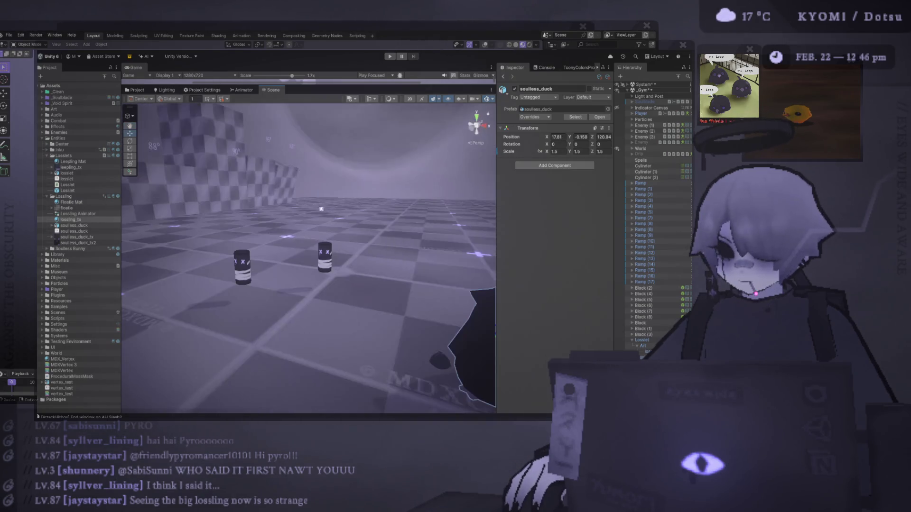
{"action": "mouse_move", "coordinate": [256, 204]}
{"action": "left_mouse_down"}
{"action": "mouse_move", "coordinate": [128, 217]}
{"action": "mouse_move", "coordinate": [227, 228]}
{"action": "left_mouse_up"}
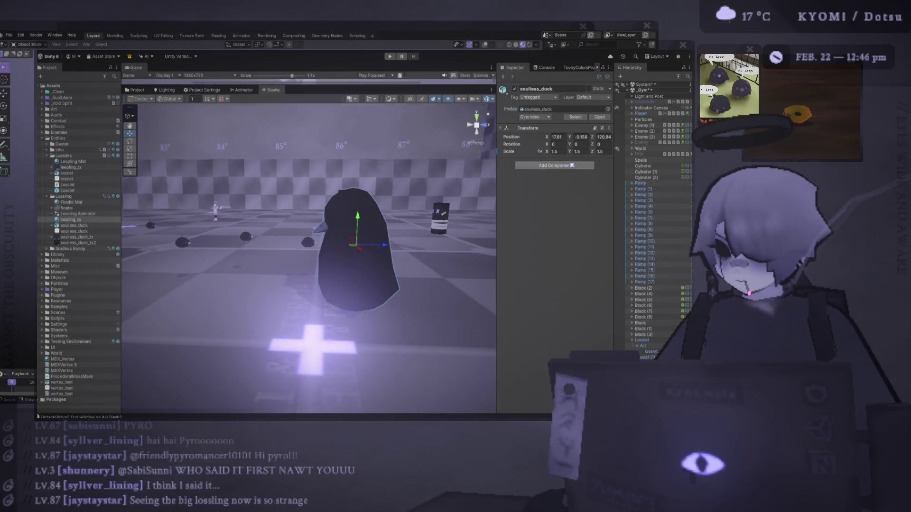
Give the duck an Animator using the Lossling Animator controller and start play mode
{"action": "left_click_drag", "start_coordinate": [572, 166], "coordinate": [573, 165]}
{"action": "left_click_drag", "start_coordinate": [80, 215], "coordinate": [583, 174]}
{"action": "mouse_move", "coordinate": [332, 191]}
{"action": "left_mouse_down"}
{"action": "mouse_move", "coordinate": [383, 95]}
{"action": "mouse_move", "coordinate": [366, 219]}
{"action": "left_mouse_up"}
{"action": "left_click", "coordinate": [391, 57]}
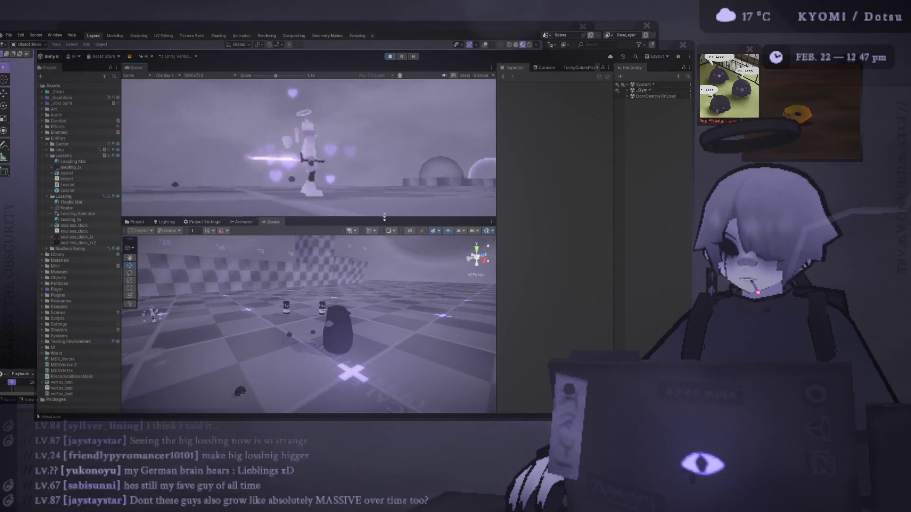
Maximize the Game view, run the player forward to test the enemies, then restore the layout
{"action": "mouse_move", "coordinate": [135, 67]}
{"action": "left_mouse_down"}
{"action": "mouse_move", "coordinate": [190, 142]}
{"action": "mouse_move", "coordinate": [141, 66]}
{"action": "left_mouse_up"}
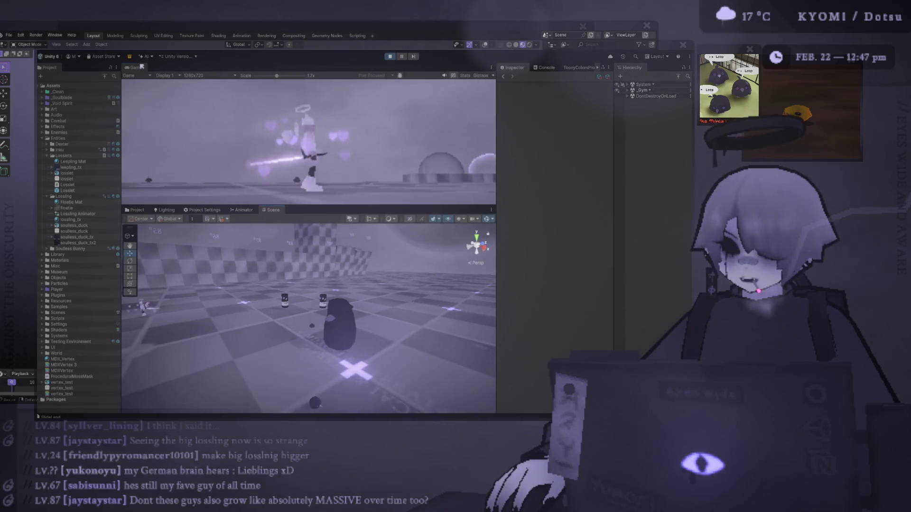
{"action": "double_click", "coordinate": [141, 66]}
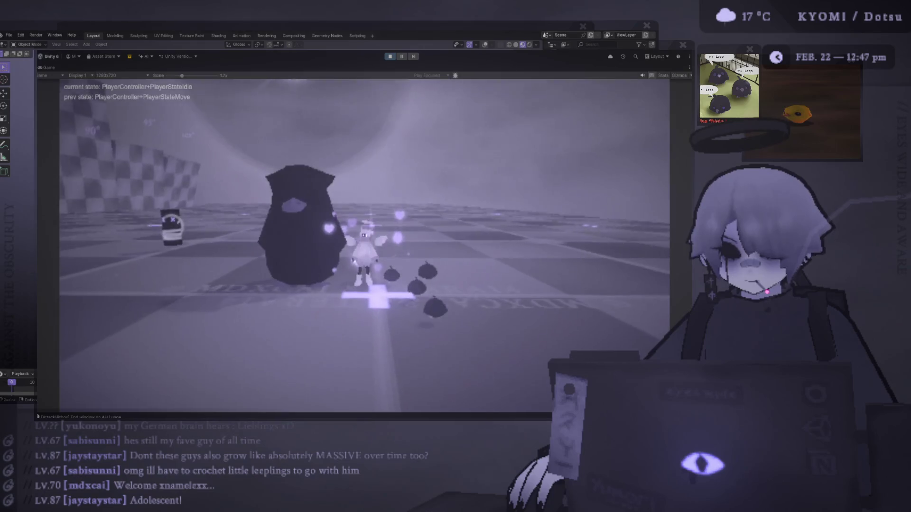
{"action": "key", "text": "w"}
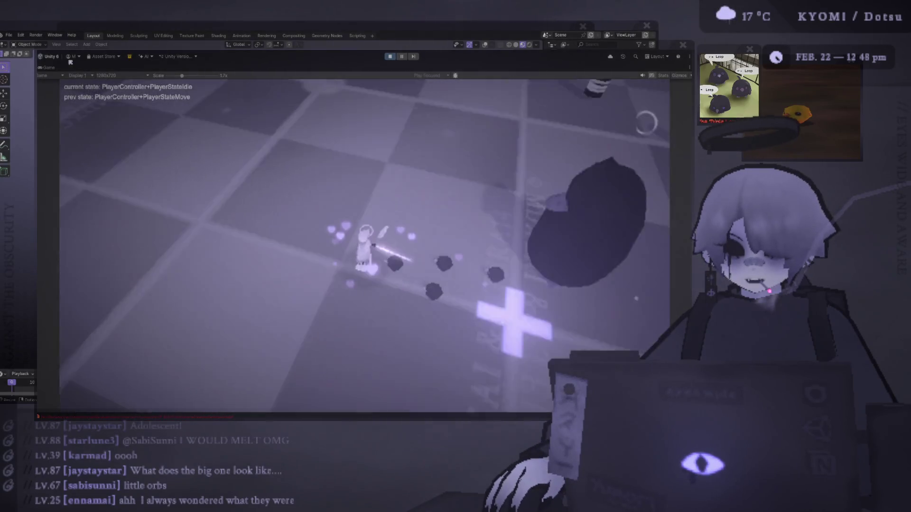
{"action": "key", "text": "shift+space"}
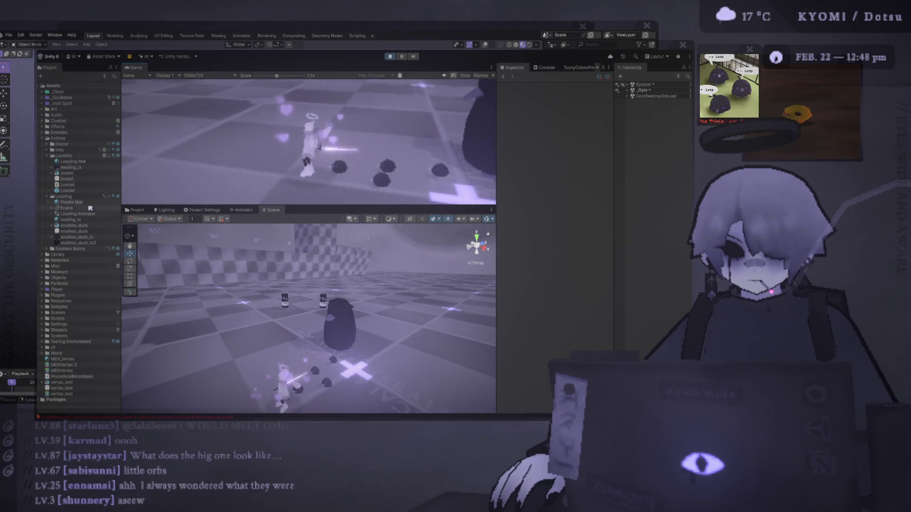
Reload the updated soulless_duck_tx texture and make the Game view taller than the Scene view
{"action": "left_click", "coordinate": [95, 237]}
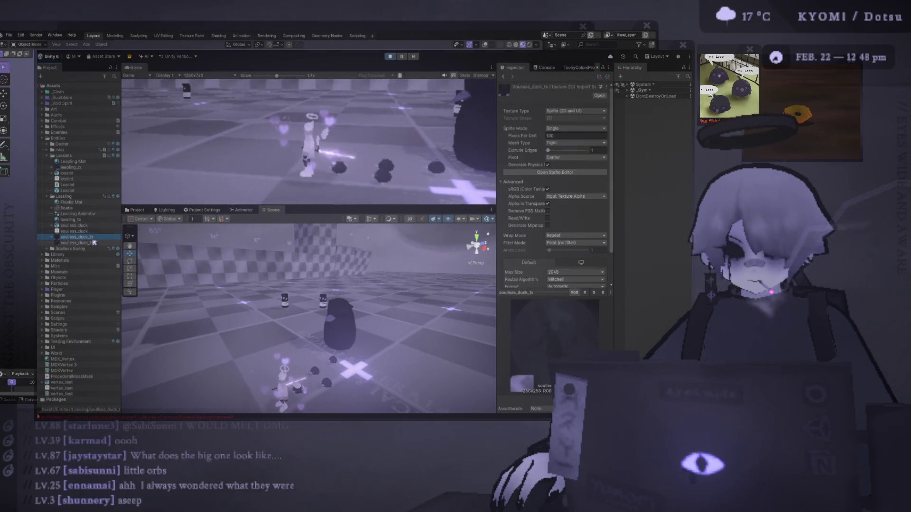
{"action": "left_click_drag", "start_coordinate": [97, 238], "coordinate": [114, 243]}
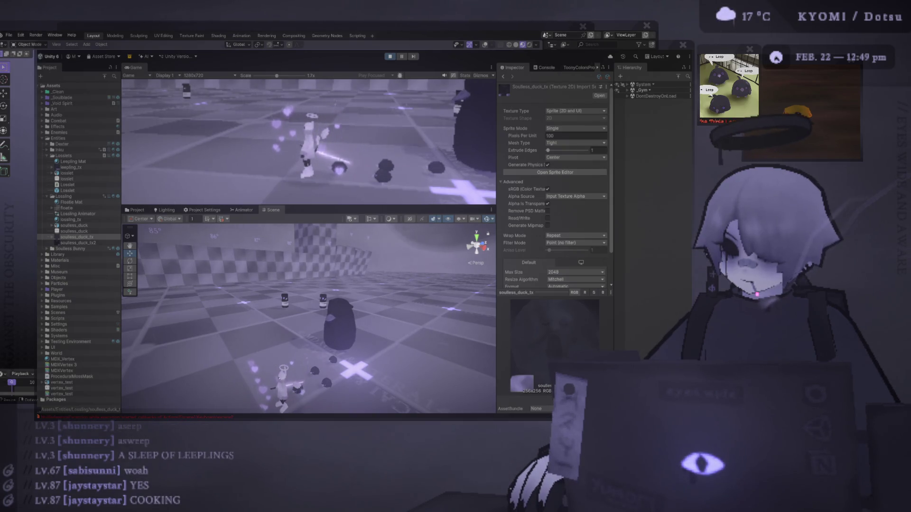
{"action": "left_click", "coordinate": [76, 236]}
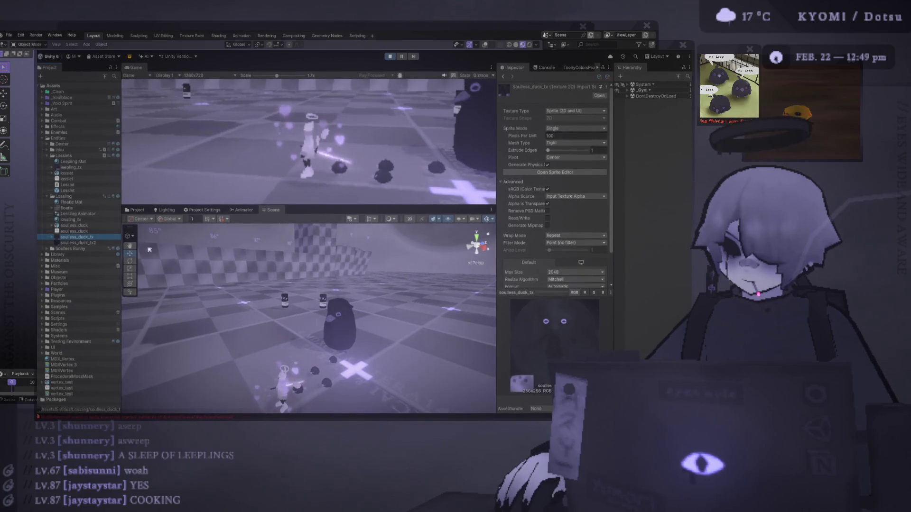
{"action": "left_click_drag", "start_coordinate": [338, 204], "coordinate": [338, 245]}
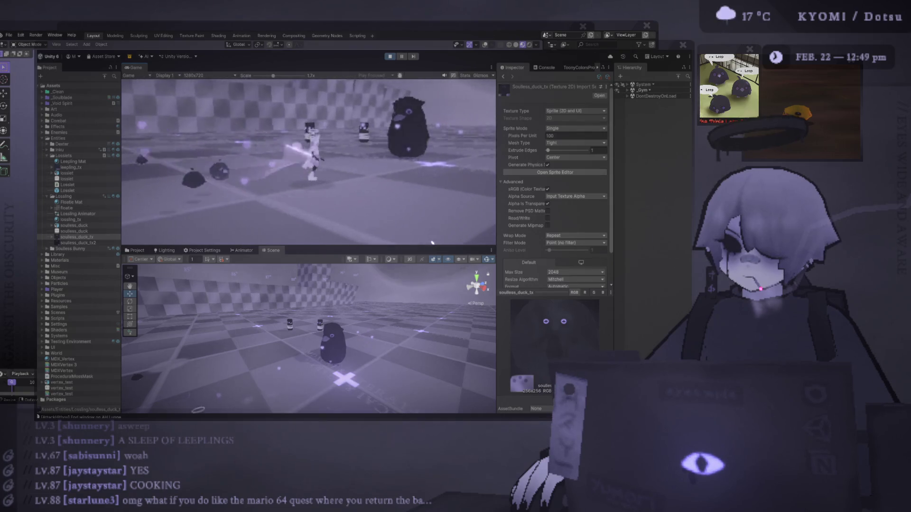
{"action": "mouse_move", "coordinate": [432, 243]}
{"action": "left_mouse_down"}
{"action": "mouse_move", "coordinate": [439, 149]}
{"action": "mouse_move", "coordinate": [445, 312]}
{"action": "left_mouse_up"}
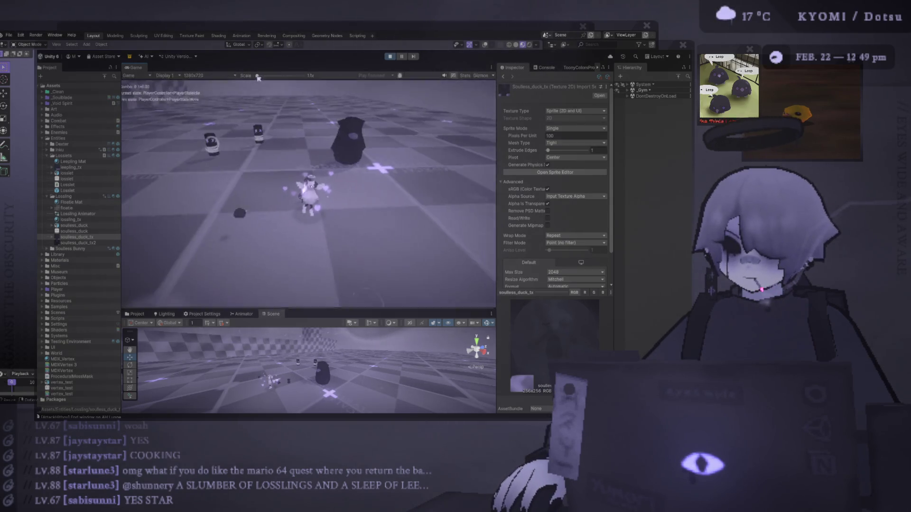
Set the Game view to 1x scale while playing, then inspect the new leeping_em texture's import settings
{"action": "scroll", "coordinate": [308, 193], "scroll_direction": "down", "scroll_amount": 3}
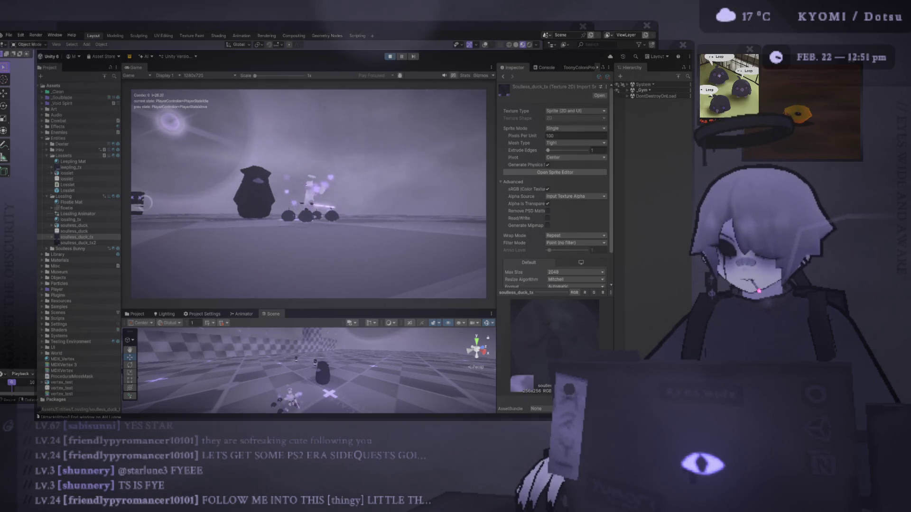
{"action": "left_click", "coordinate": [72, 167]}
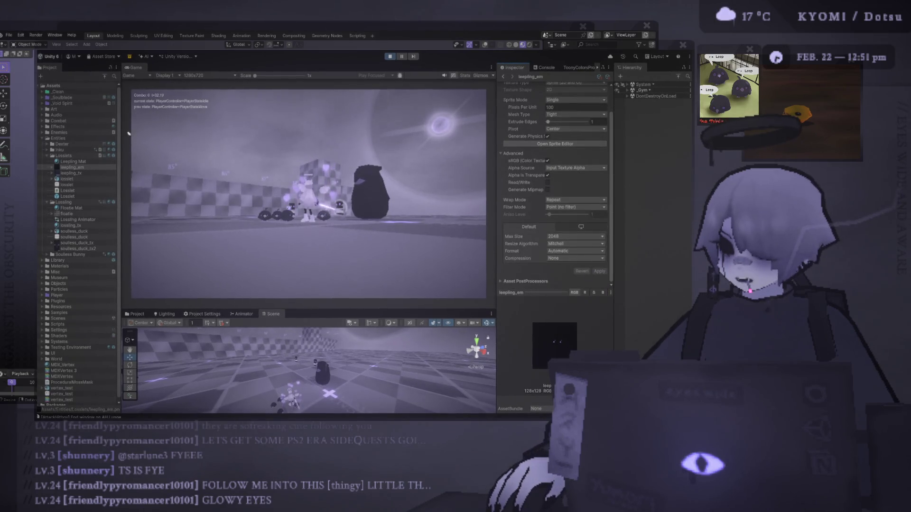
View Leepling Mat's properties, move the player in the running game, then maximize the Game view
{"action": "left_click", "coordinate": [85, 162]}
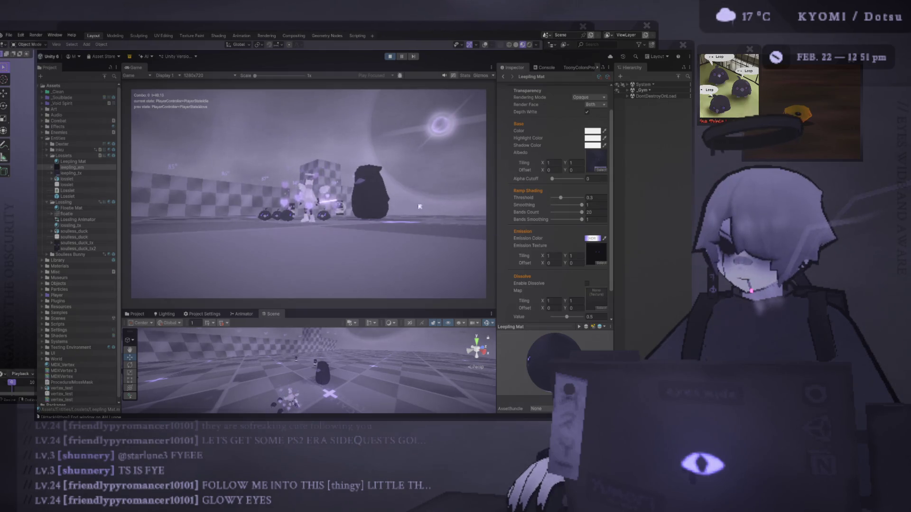
{"action": "key", "text": "w"}
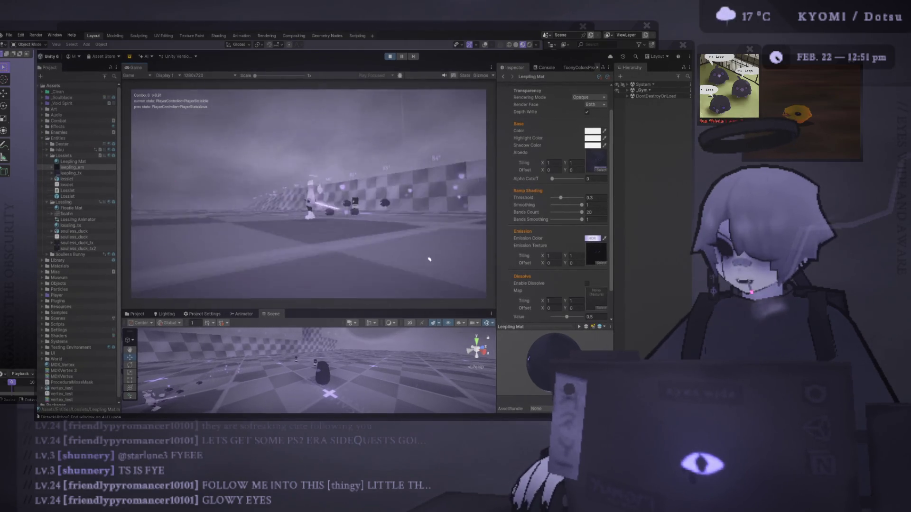
{"action": "left_click_drag", "start_coordinate": [417, 311], "coordinate": [417, 321]}
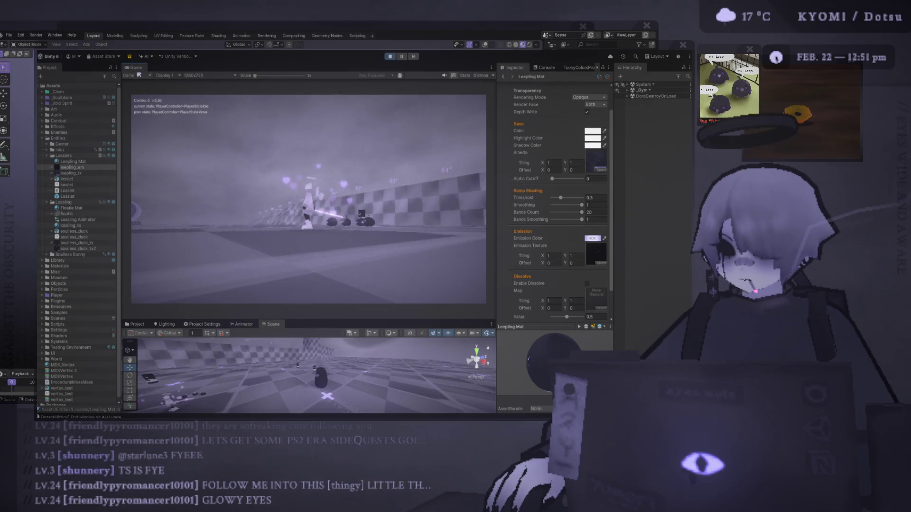
{"action": "double_click", "coordinate": [139, 66]}
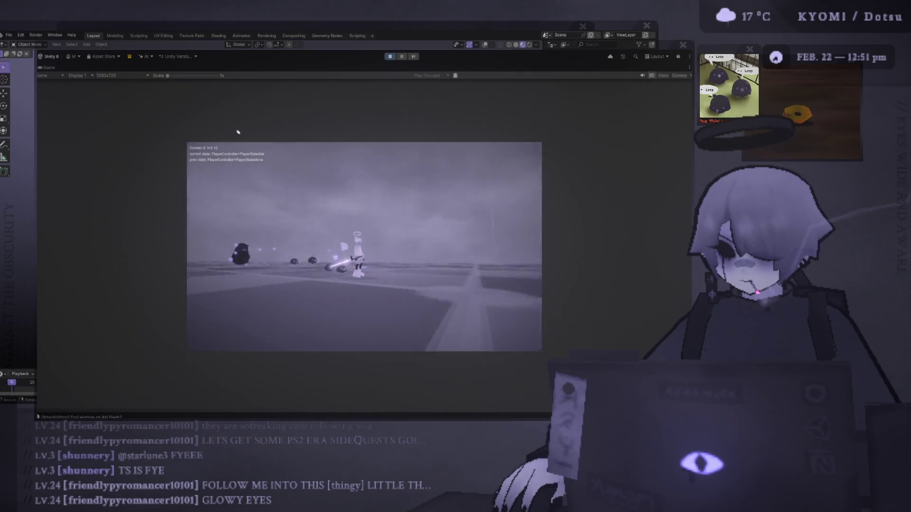
Enlarge then shrink the Game view's Scale slider, and return to the full editor layout
{"action": "left_click_drag", "start_coordinate": [162, 75], "coordinate": [189, 75]}
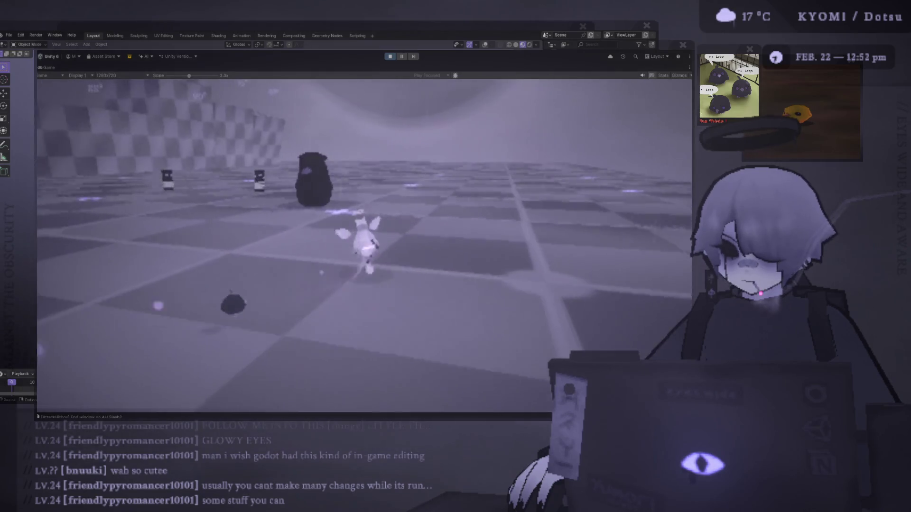
{"action": "left_click_drag", "start_coordinate": [189, 76], "coordinate": [176, 76]}
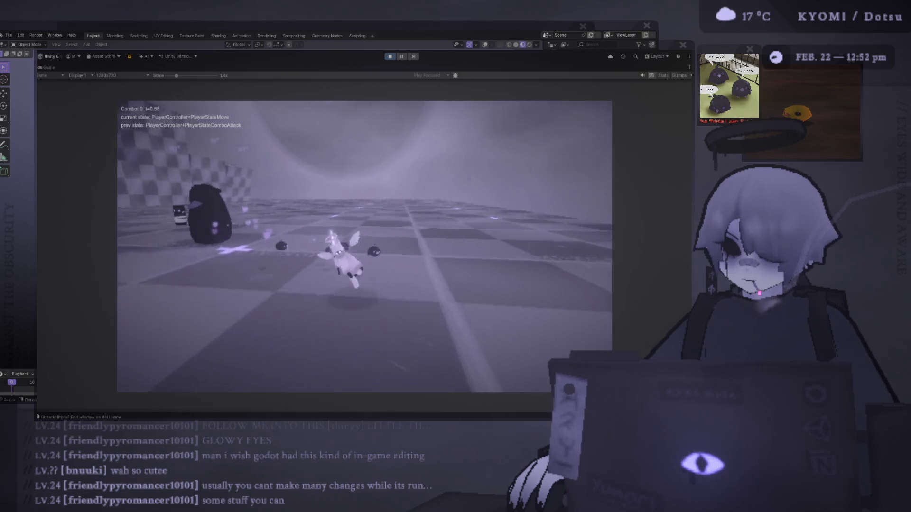
{"action": "double_click", "coordinate": [50, 67]}
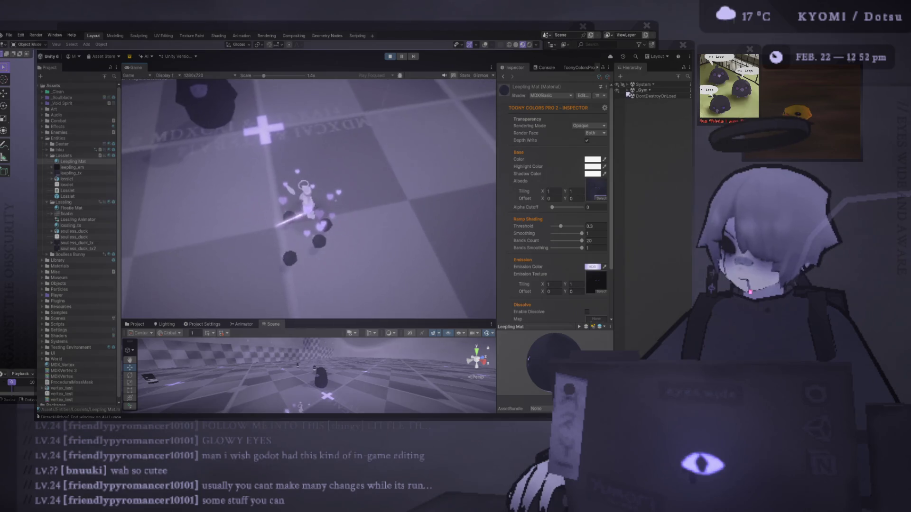
Select all four Losslet enemies and set Hop Power to 6 after trying 12 and 4
{"action": "left_click", "coordinate": [627, 90]}
{"action": "left_click", "coordinate": [642, 340]}
{"action": "left_click", "coordinate": [641, 357], "text": "shift"}
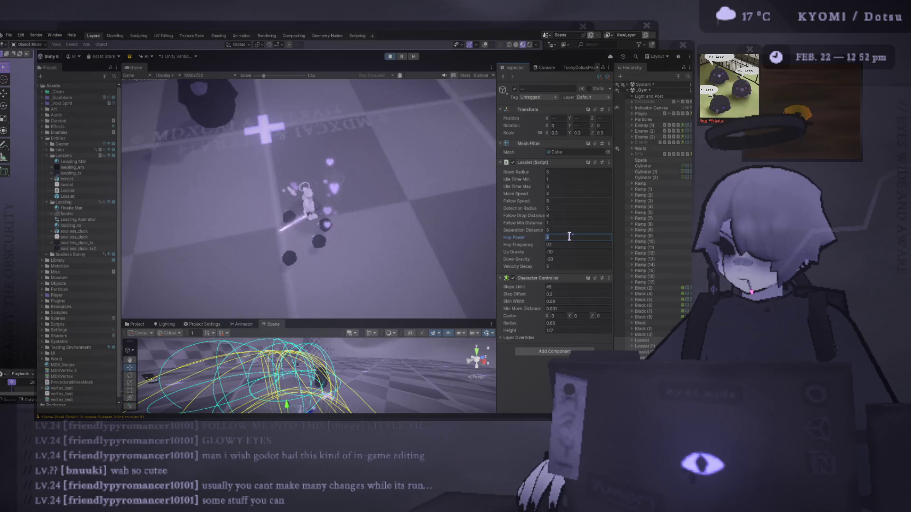
{"action": "type", "text": "12"}
{"action": "left_click", "coordinate": [359, 277]}
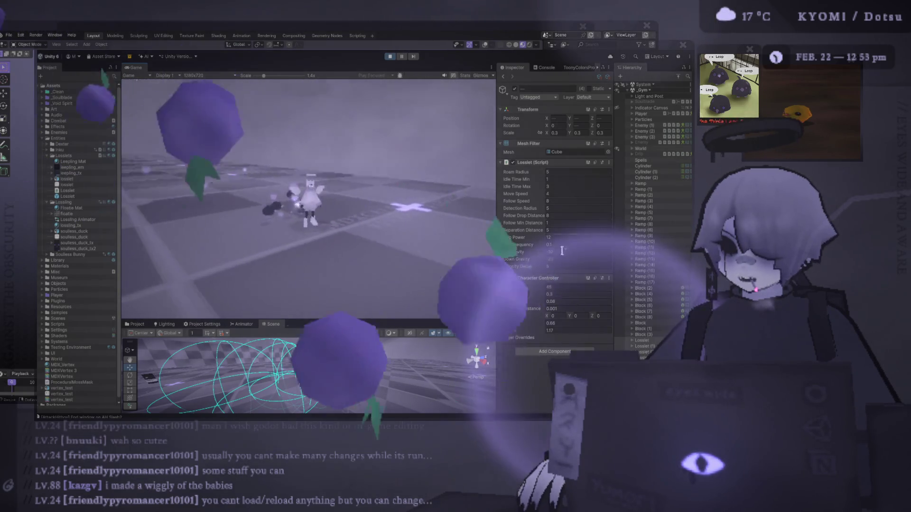
{"action": "type", "text": "4"}
{"action": "key", "text": "Return"}
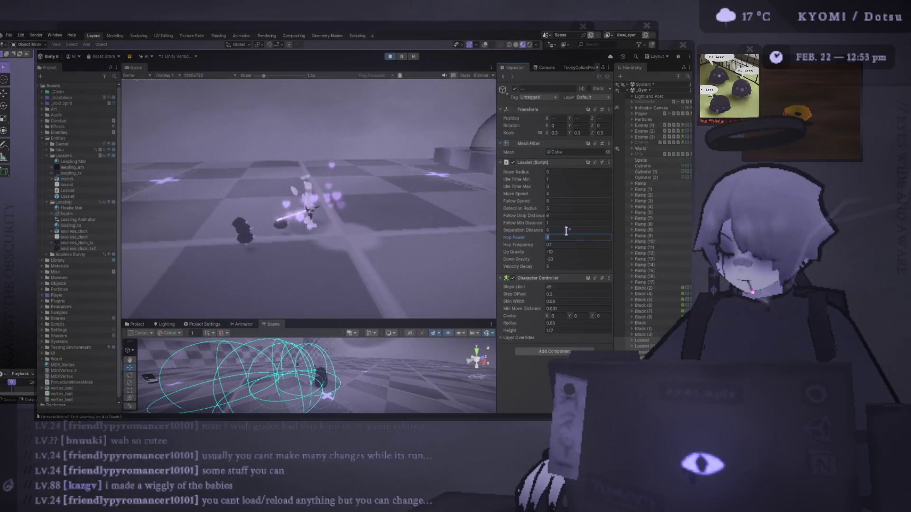
{"action": "key", "text": "Return"}
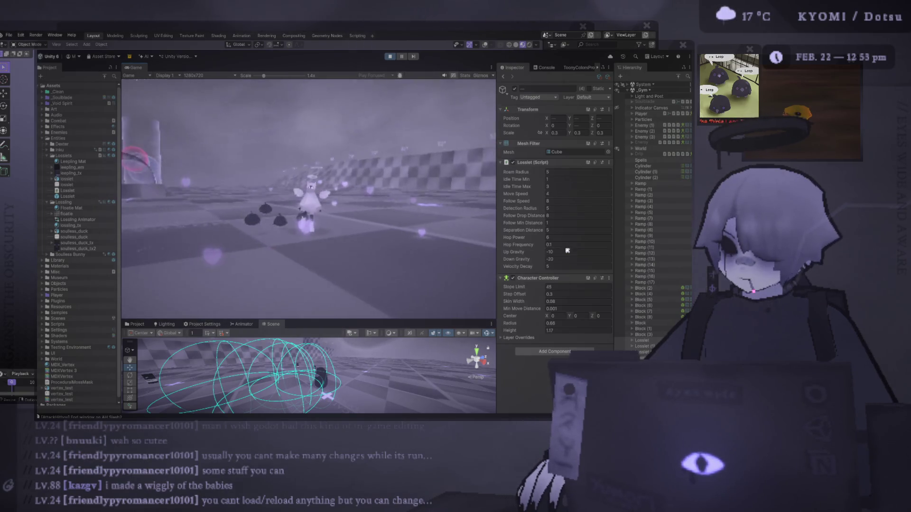
Set the Losslets' Hop Frequency to 0.5 after briefly trying 0.2
{"action": "type", "text": "0."}
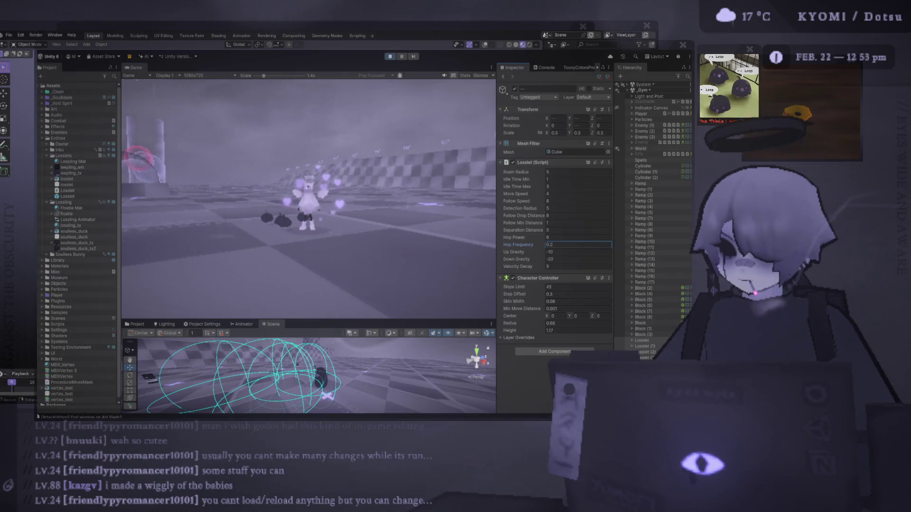
{"action": "left_click", "coordinate": [408, 219]}
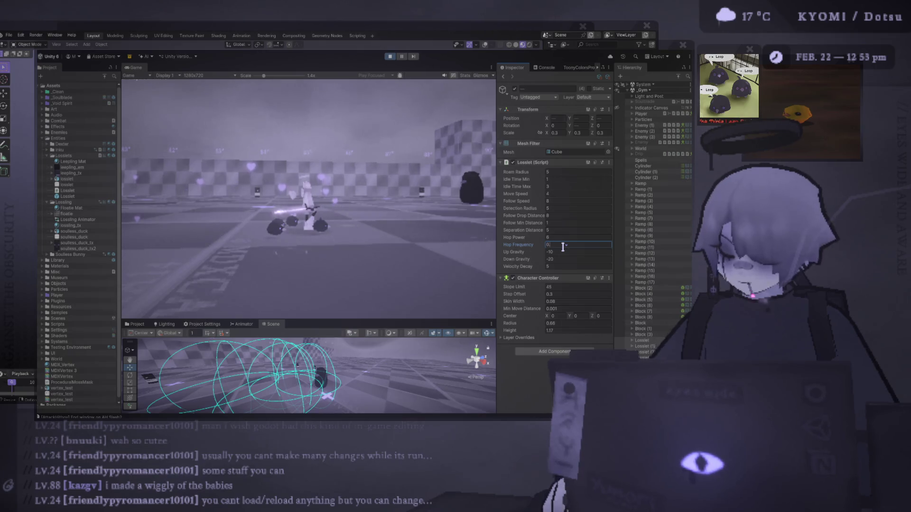
{"action": "key", "text": "Return"}
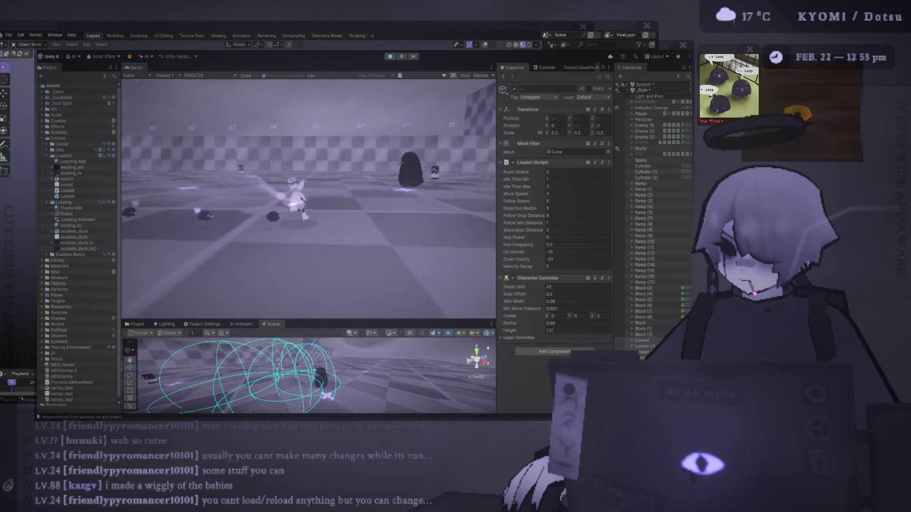
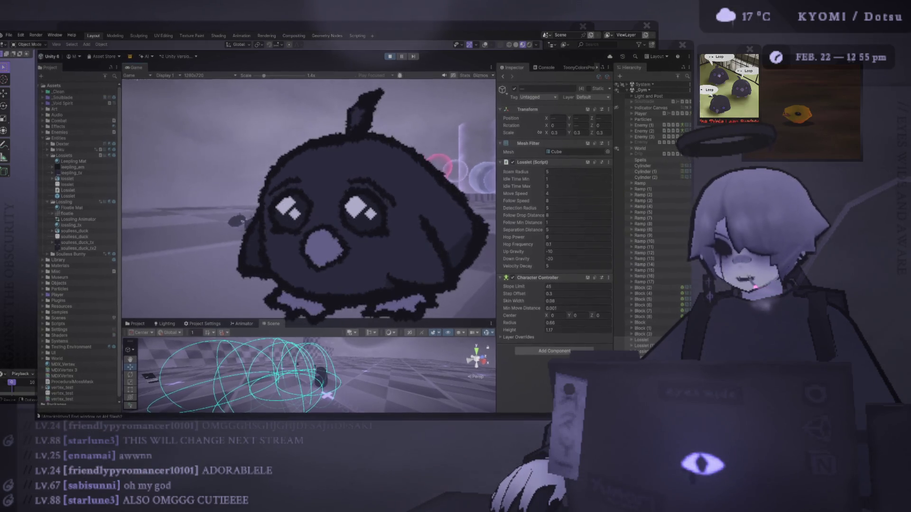
Scale soulless_duck to 3 on X, Y and Z, then start a maximized playtest
{"action": "left_click", "coordinate": [642, 341]}
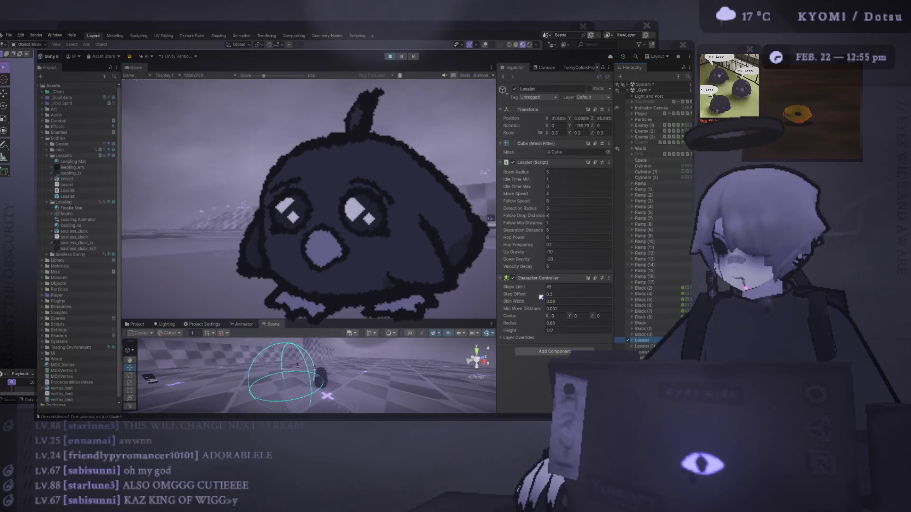
{"action": "left_click", "coordinate": [321, 379]}
{"action": "left_click", "coordinate": [564, 128]}
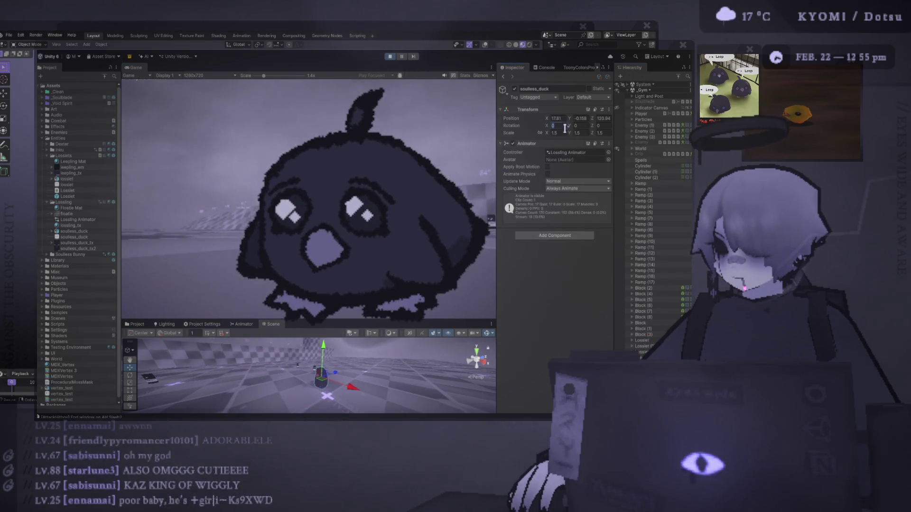
{"action": "left_click", "coordinate": [605, 133]}
{"action": "type", "text": "3"}
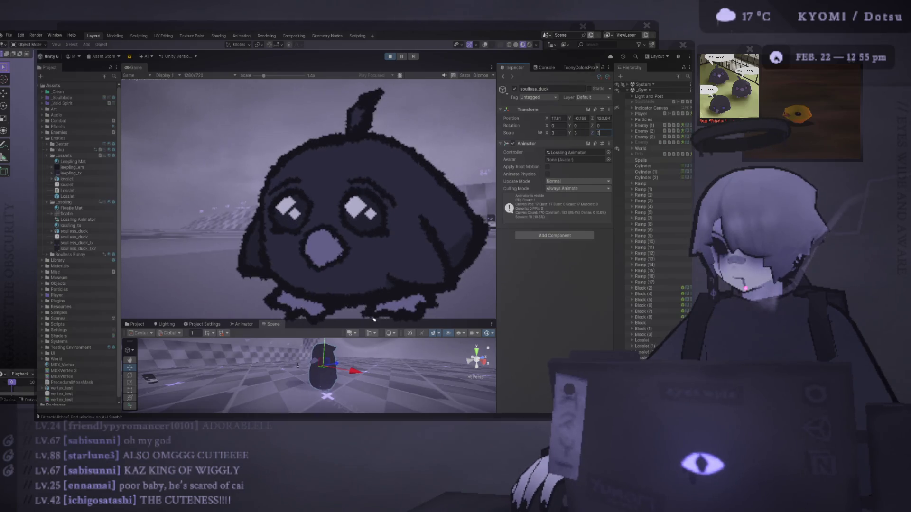
{"action": "key", "text": "shift+space"}
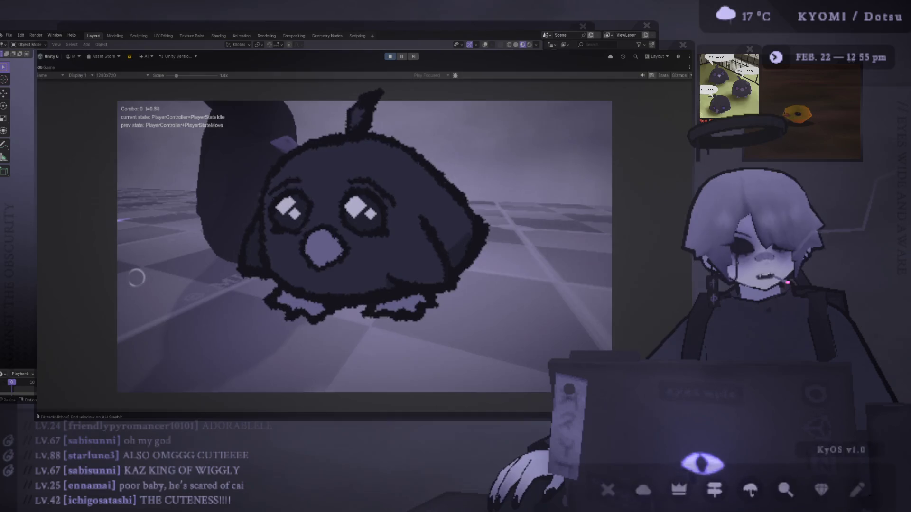
Make the player perform a combo attack in the full-size Game view
{"action": "key", "text": "j"}
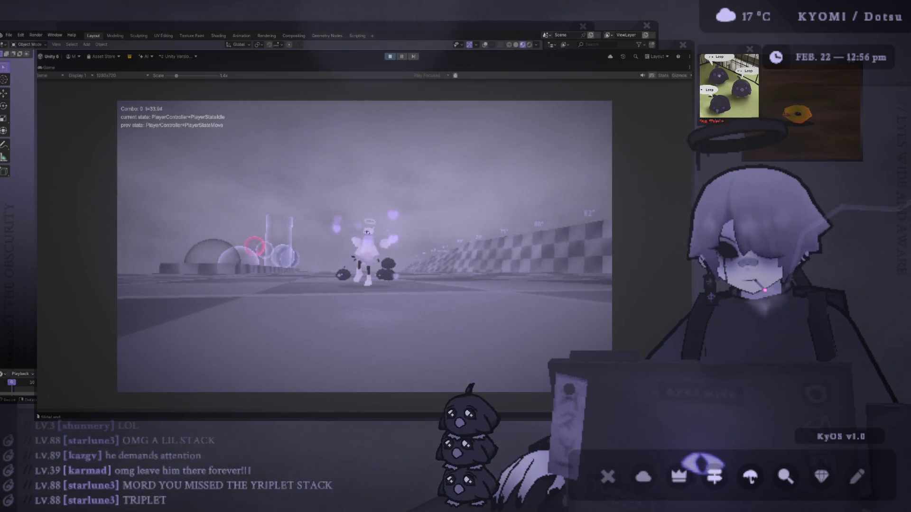
Attack again and walk the player with W so the Loosiets trail behind, then stop play mode
{"action": "left_click", "coordinate": [365, 246]}
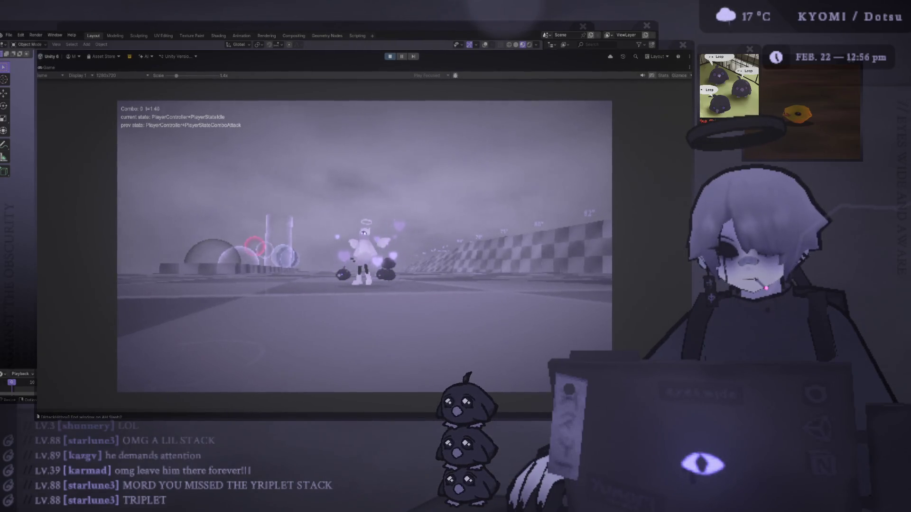
{"action": "key", "text": "w"}
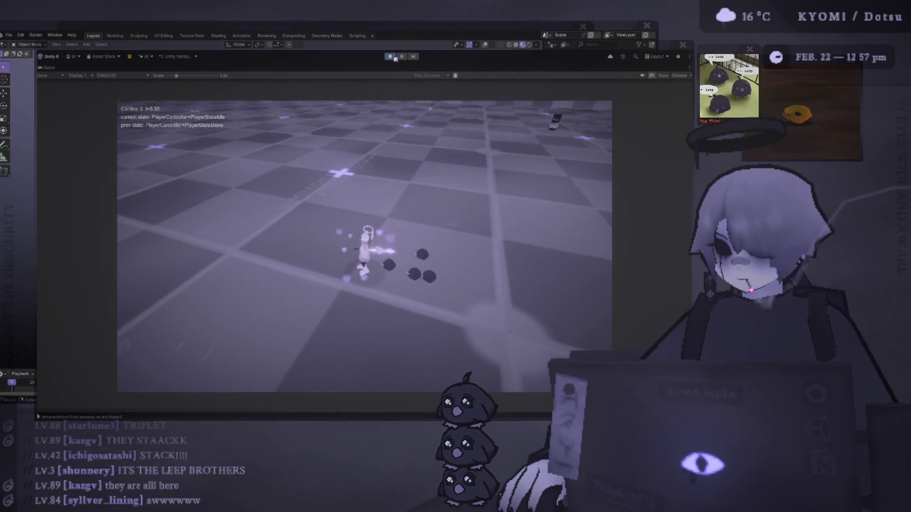
{"action": "left_click", "coordinate": [392, 57]}
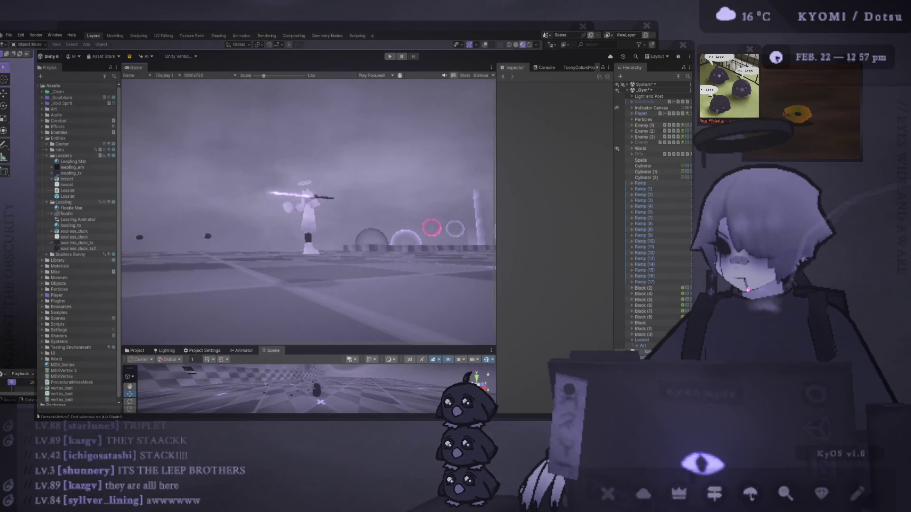
Expand Player through Transform, LeanPivot and Rotation down to void_spirit's children in the Hierarchy
{"action": "left_click", "coordinate": [642, 340]}
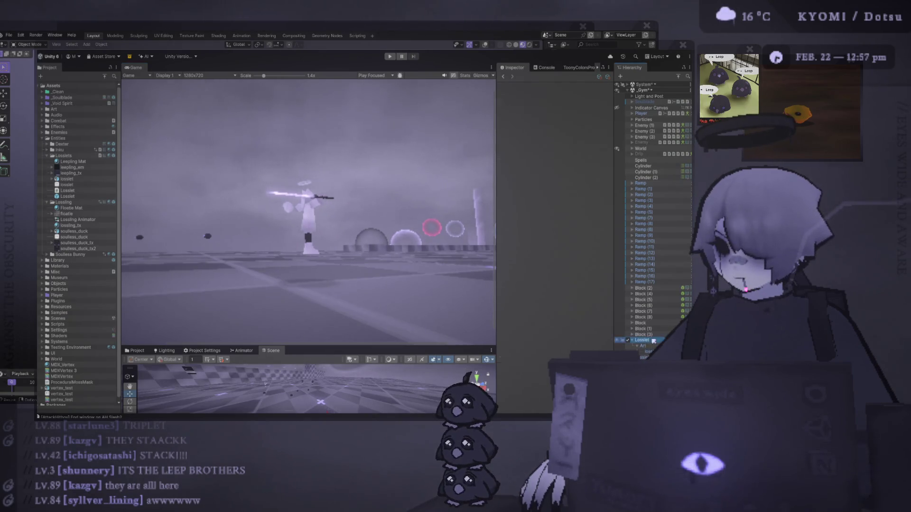
{"action": "left_click", "coordinate": [634, 114]}
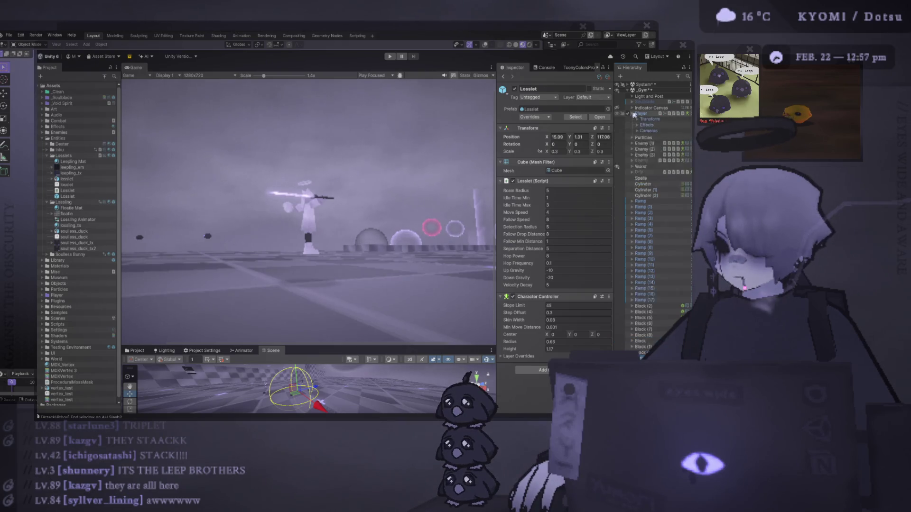
{"action": "left_click", "coordinate": [663, 178]}
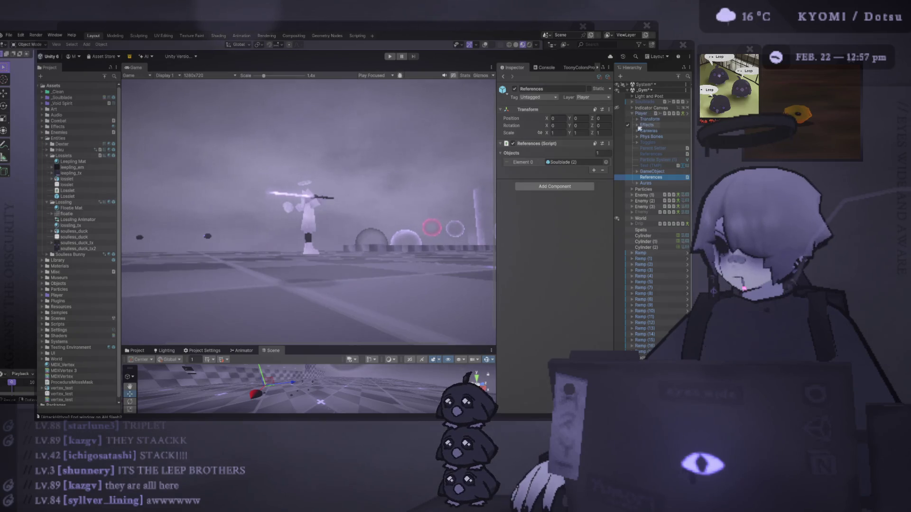
{"action": "left_click", "coordinate": [638, 120]}
{"action": "left_click", "coordinate": [642, 126]}
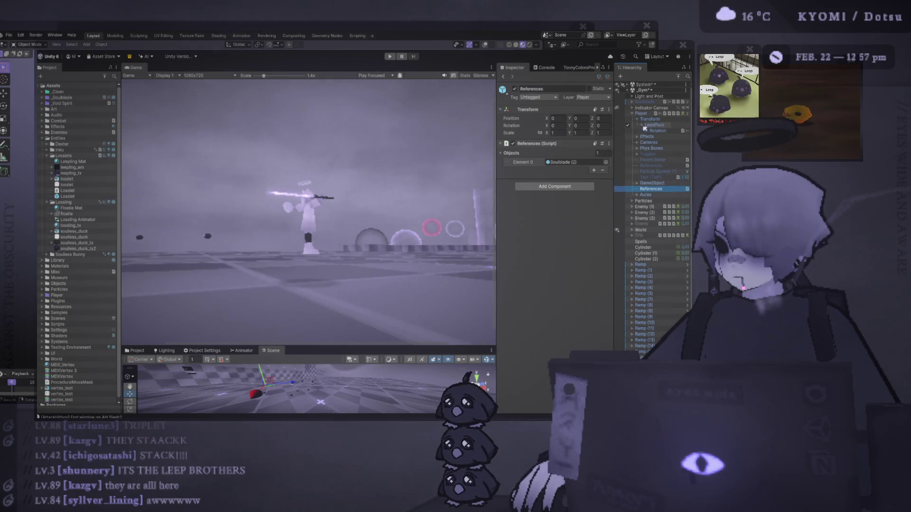
{"action": "left_click", "coordinate": [648, 131]}
{"action": "left_click", "coordinate": [652, 137]}
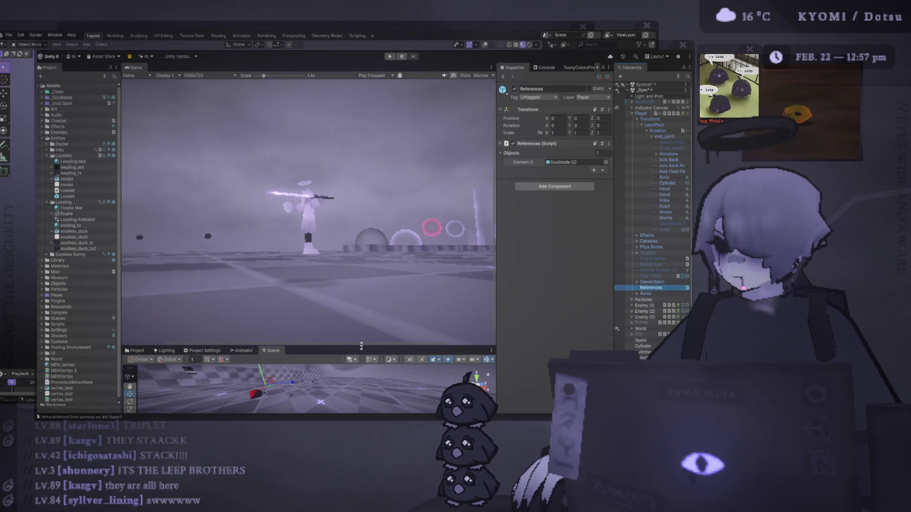
Enlarge the Scene view around the player and expand the Armature's Root and Hips bones
{"action": "left_click_drag", "start_coordinate": [361, 346], "coordinate": [358, 116]}
{"action": "left_click_drag", "start_coordinate": [396, 181], "coordinate": [289, 214]}
{"action": "scroll", "coordinate": [289, 214], "scroll_direction": "up", "scroll_amount": 3}
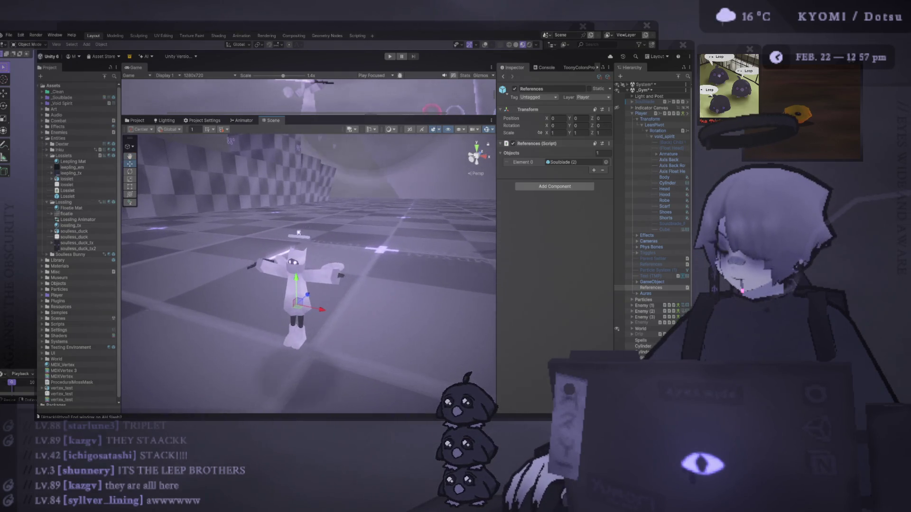
{"action": "left_click", "coordinate": [657, 154]}
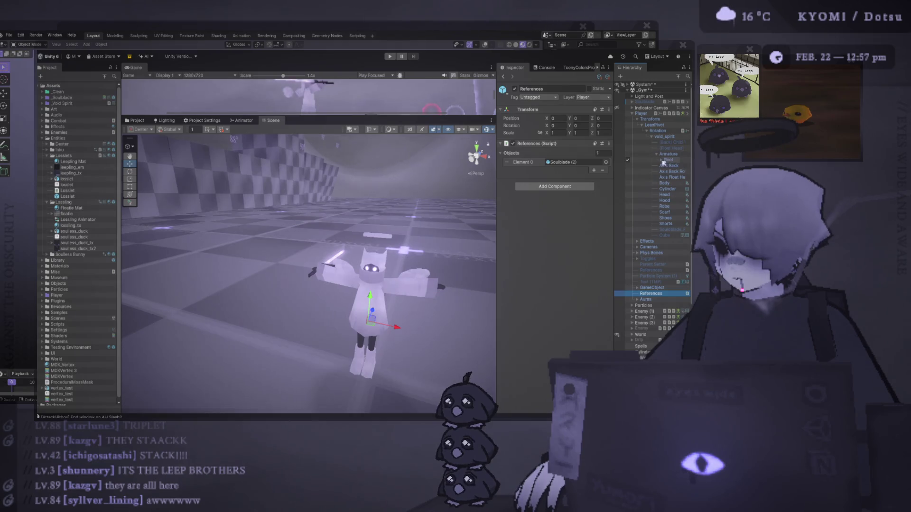
{"action": "left_click", "coordinate": [662, 160]}
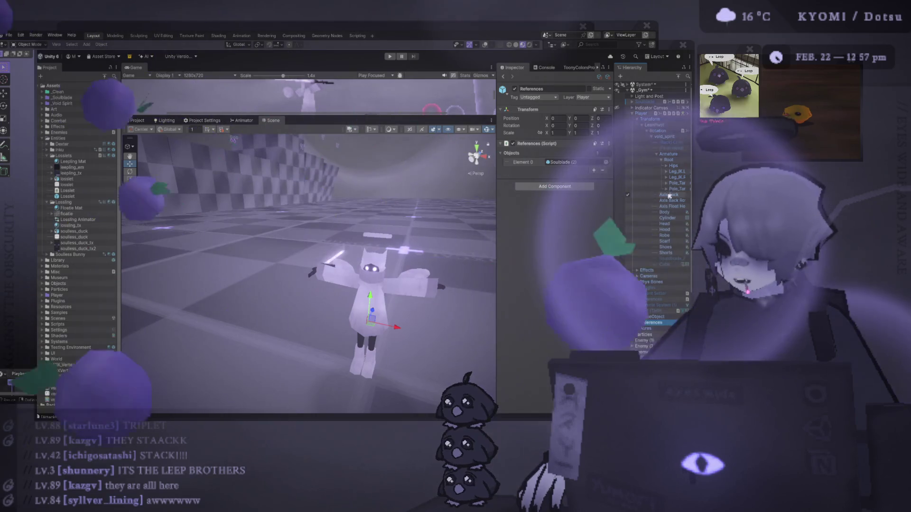
{"action": "left_click", "coordinate": [667, 166]}
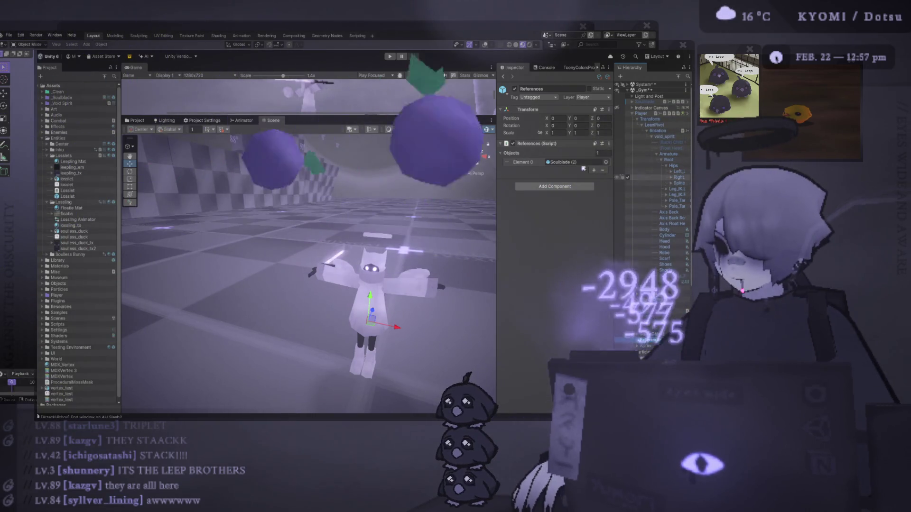
Expand Spine, Chest and Neck down to Head, and parent a Losslet prefab directly under Head
{"action": "left_click_drag", "start_coordinate": [612, 172], "coordinate": [561, 171]}
{"action": "left_click", "coordinate": [620, 183]}
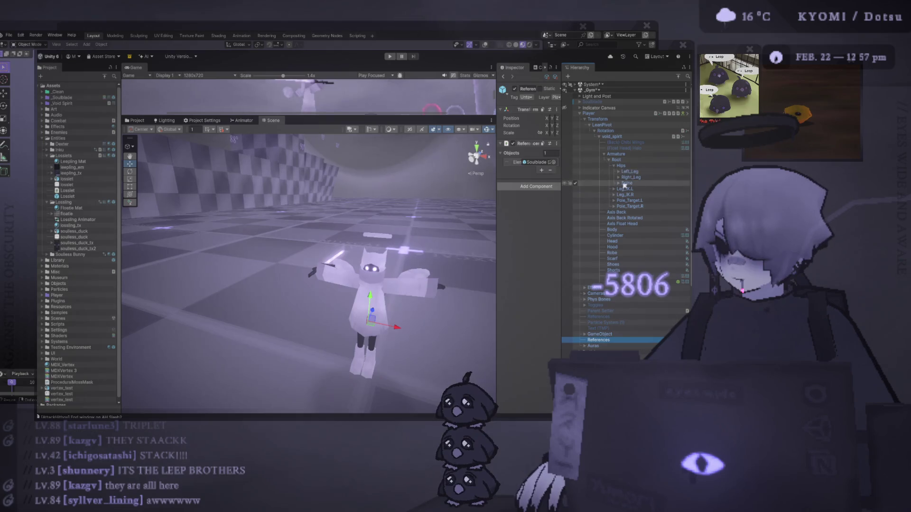
{"action": "left_click", "coordinate": [623, 189]}
{"action": "left_click", "coordinate": [629, 200]}
{"action": "left_click", "coordinate": [633, 207]}
{"action": "left_click", "coordinate": [677, 212]}
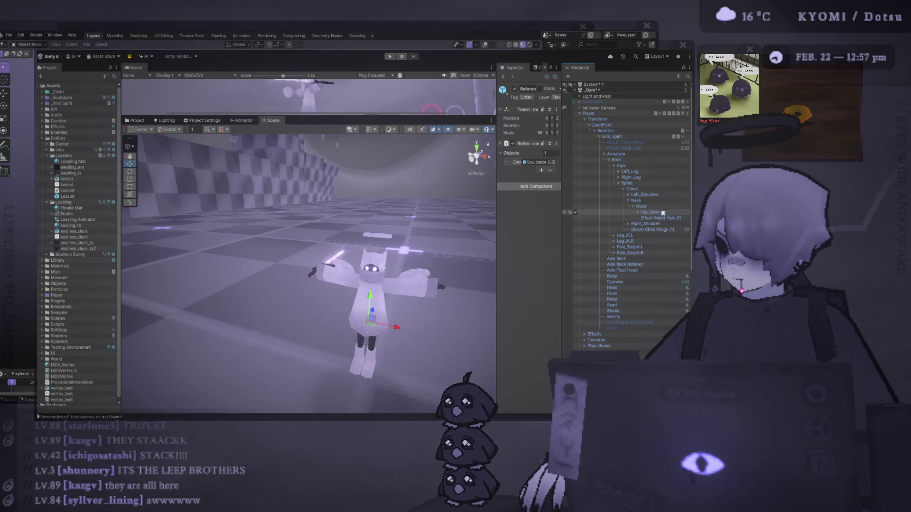
{"action": "left_click_drag", "start_coordinate": [677, 212], "coordinate": [664, 218]}
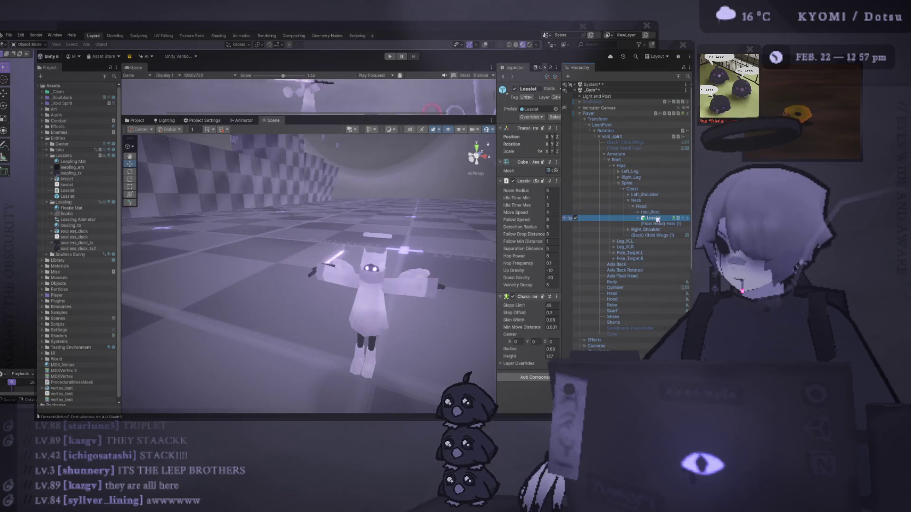
{"action": "left_click_drag", "start_coordinate": [650, 209], "coordinate": [649, 208]}
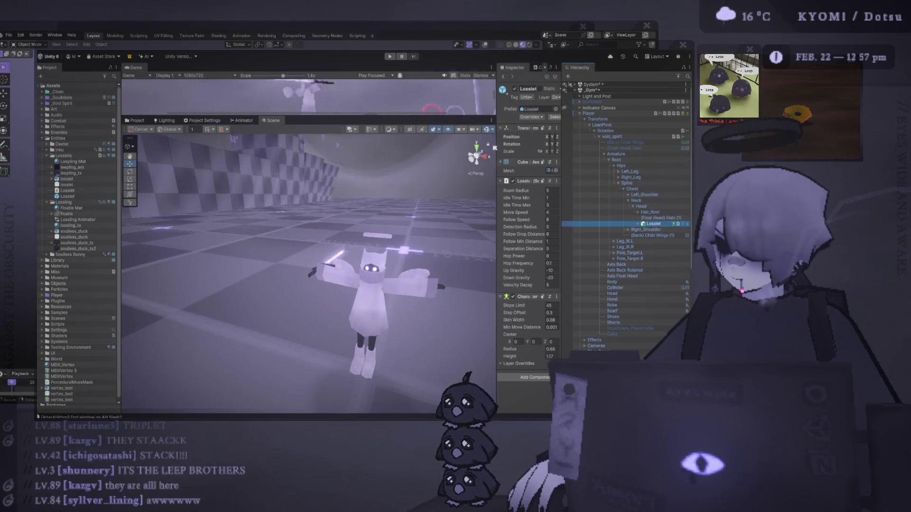
{"action": "left_click_drag", "start_coordinate": [496, 143], "coordinate": [420, 142]}
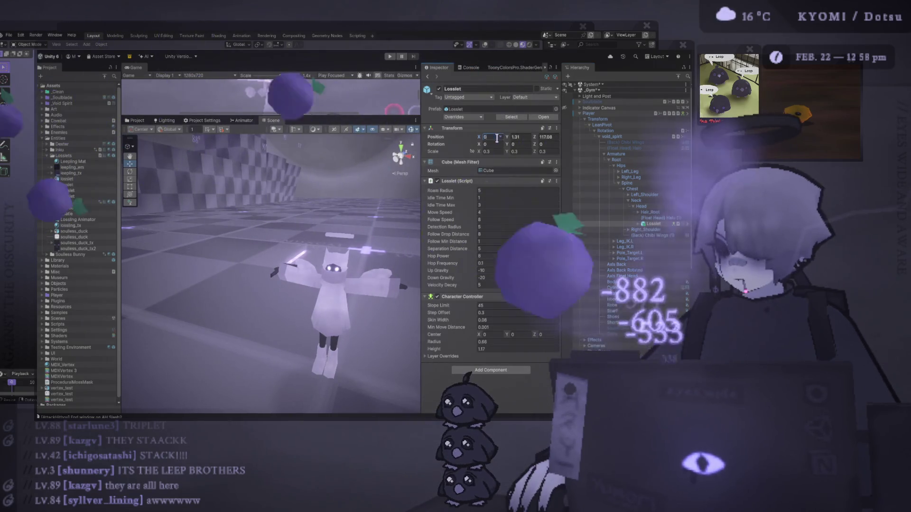
Zero the Losslet's position and set its scale to 0.1 on X, Y and Z
{"action": "key", "text": "Tab"}
{"action": "type", "text": "0"}
{"action": "key", "text": "Tab"}
{"action": "type", "text": "0"}
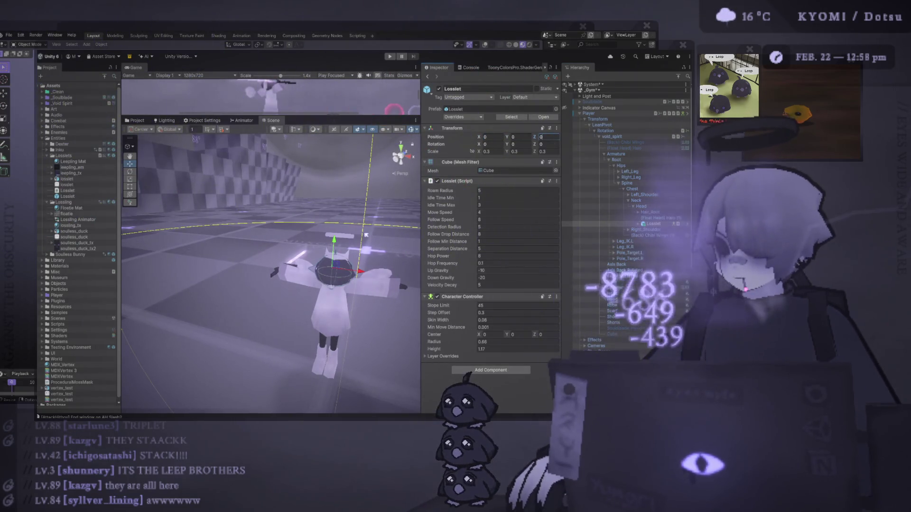
{"action": "left_click", "coordinate": [498, 152]}
{"action": "type", "text": "0.1"}
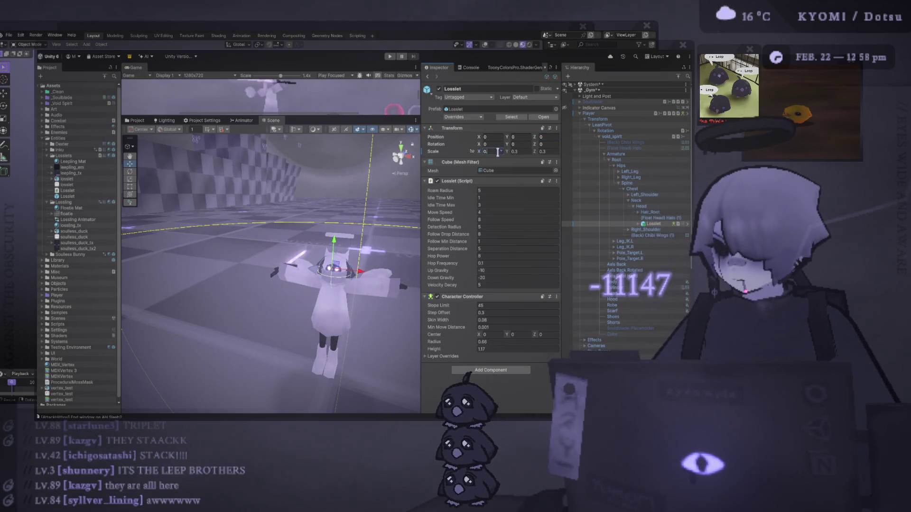
{"action": "key", "text": "Tab"}
{"action": "type", "text": "0.1"}
{"action": "key", "text": "Tab"}
{"action": "type", "text": "0.1"}
Raise the Losslet onto the player's head and rotate it to face forward
{"action": "mouse_move", "coordinate": [330, 230]}
{"action": "left_mouse_down"}
{"action": "mouse_move", "coordinate": [334, 222]}
{"action": "mouse_move", "coordinate": [227, 167]}
{"action": "left_mouse_up"}
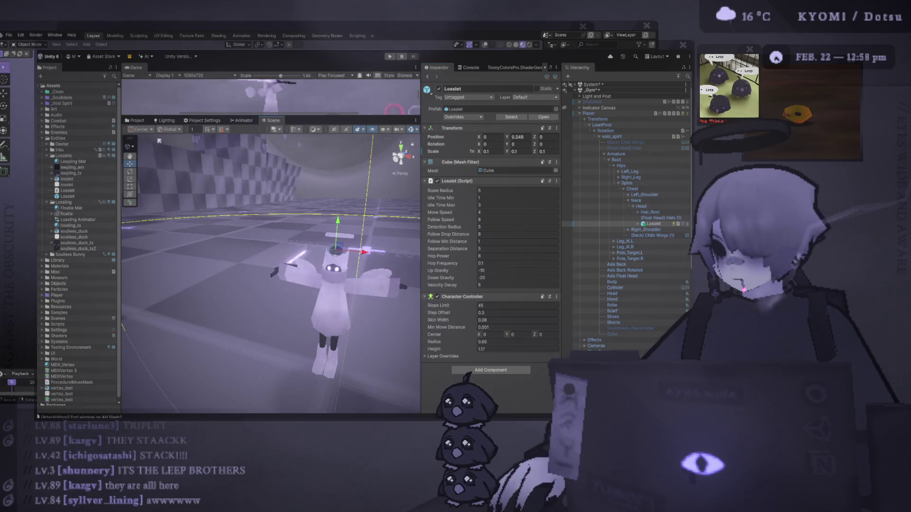
{"action": "key", "text": "e"}
{"action": "left_click_drag", "start_coordinate": [386, 262], "coordinate": [239, 146]}
{"action": "key", "text": "z"}
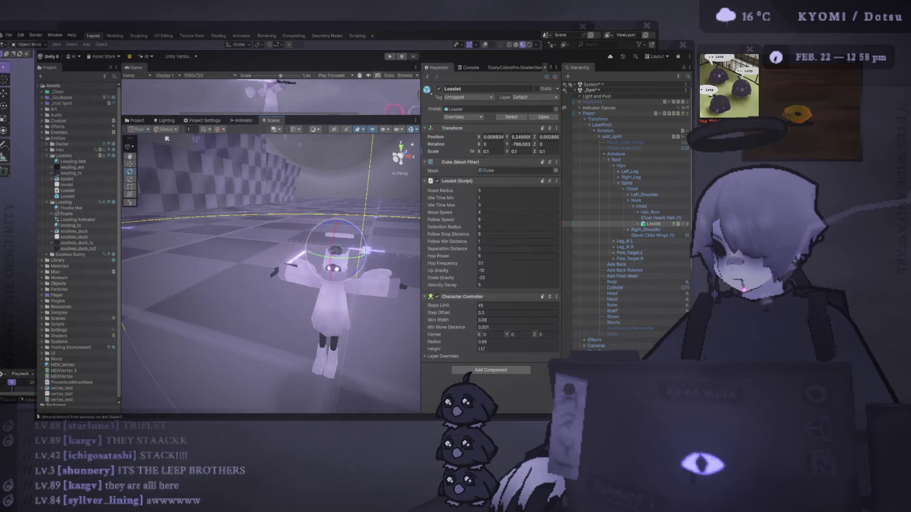
{"action": "scroll", "coordinate": [272, 227], "scroll_direction": "up", "scroll_amount": 8}
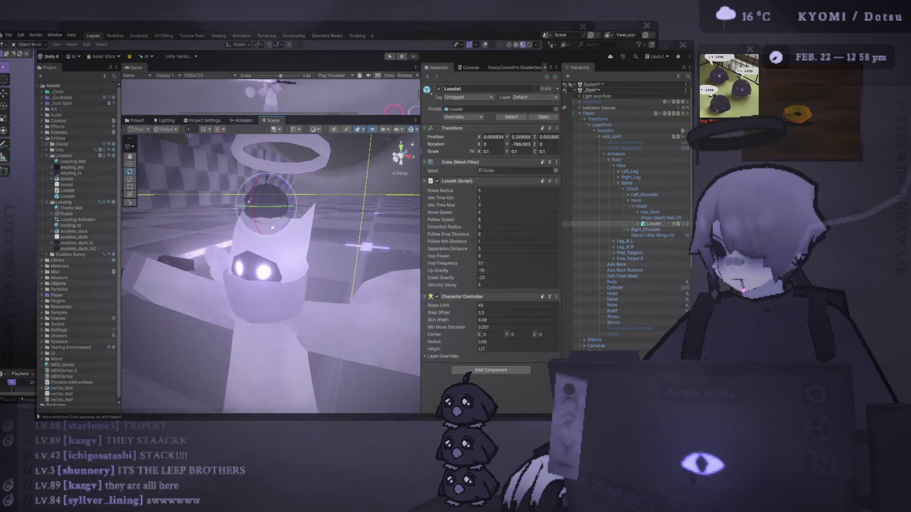
{"action": "mouse_move", "coordinate": [271, 227]}
{"action": "left_mouse_down"}
{"action": "mouse_move", "coordinate": [288, 217]}
{"action": "mouse_move", "coordinate": [281, 209]}
{"action": "mouse_move", "coordinate": [297, 216]}
{"action": "mouse_move", "coordinate": [289, 198]}
{"action": "left_mouse_up"}
{"action": "scroll", "coordinate": [289, 198], "scroll_direction": "down", "scroll_amount": 2}
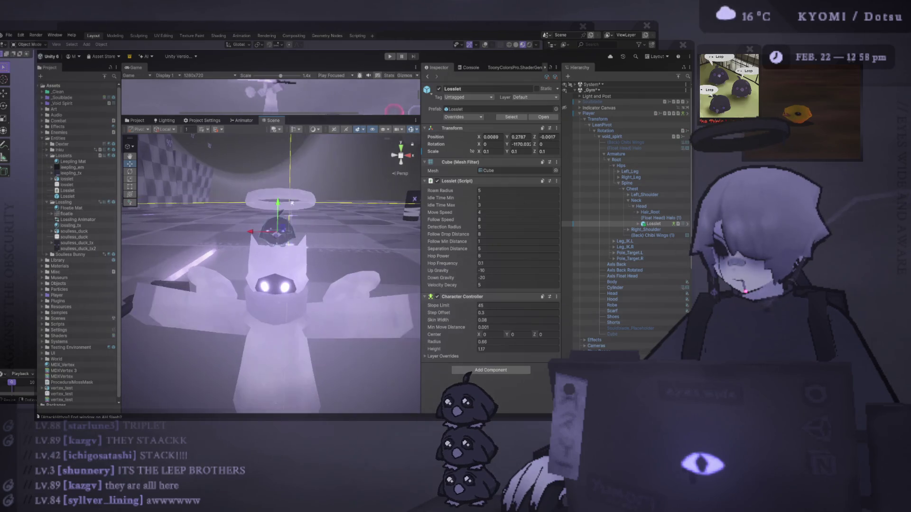
Deactivate Float Head Halo (1) and maximize the Game view
{"action": "left_click", "coordinate": [300, 198]}
{"action": "key", "text": "alt+shift+a"}
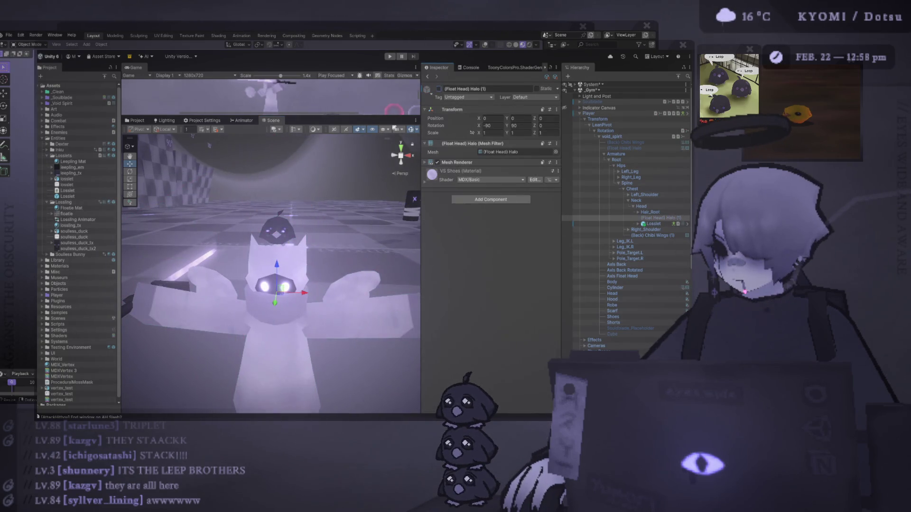
{"action": "scroll", "coordinate": [354, 145], "scroll_direction": "down", "scroll_amount": 4}
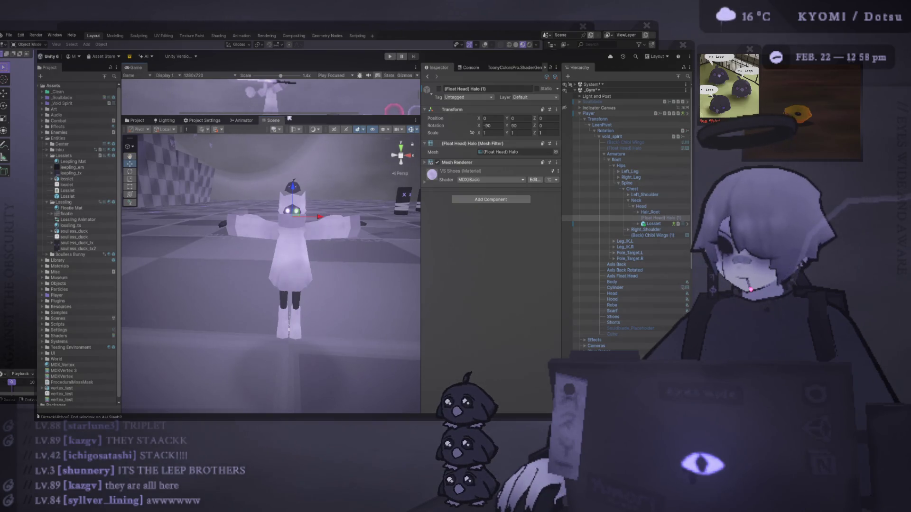
{"action": "double_click", "coordinate": [133, 69]}
{"action": "left_click", "coordinate": [389, 57]}
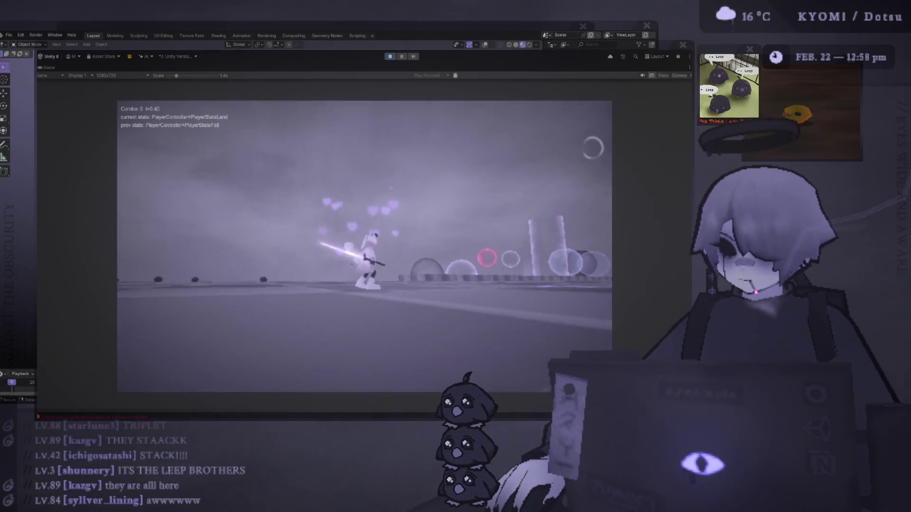
{"action": "key", "text": "w"}
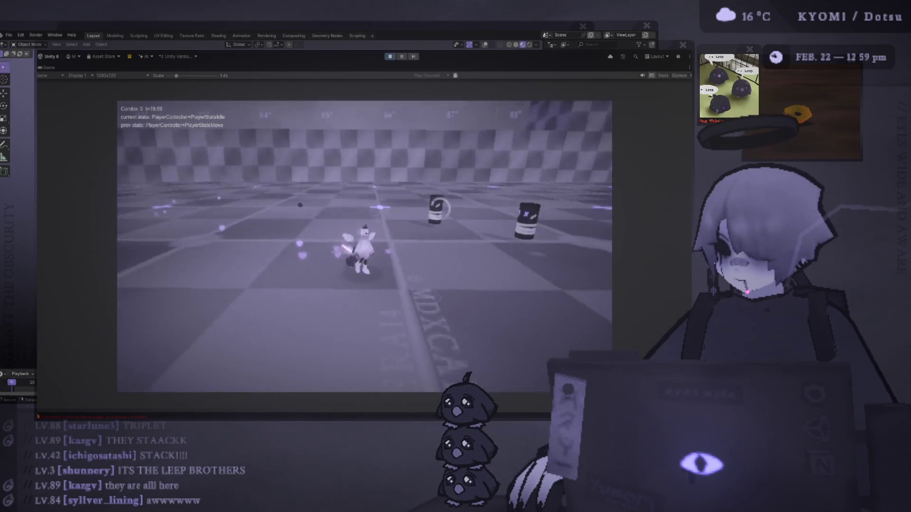
{"action": "left_click", "coordinate": [391, 56]}
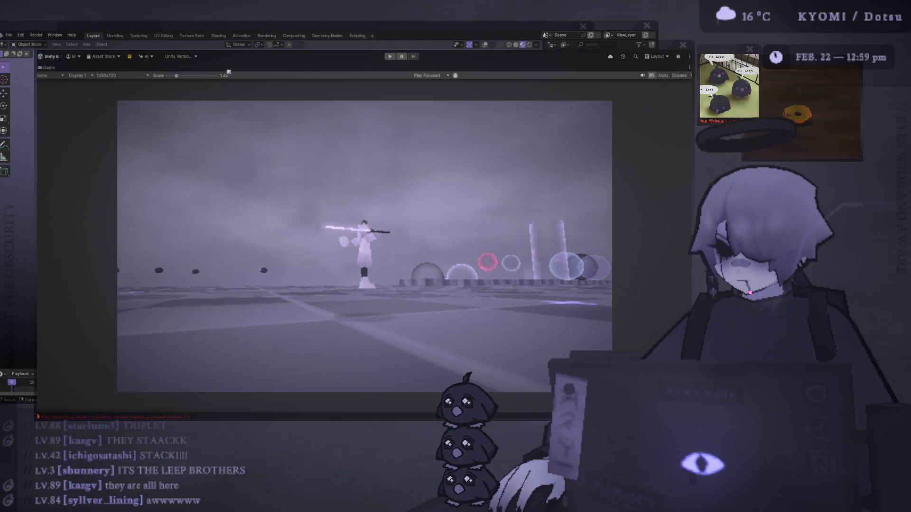
{"action": "double_click", "coordinate": [52, 68]}
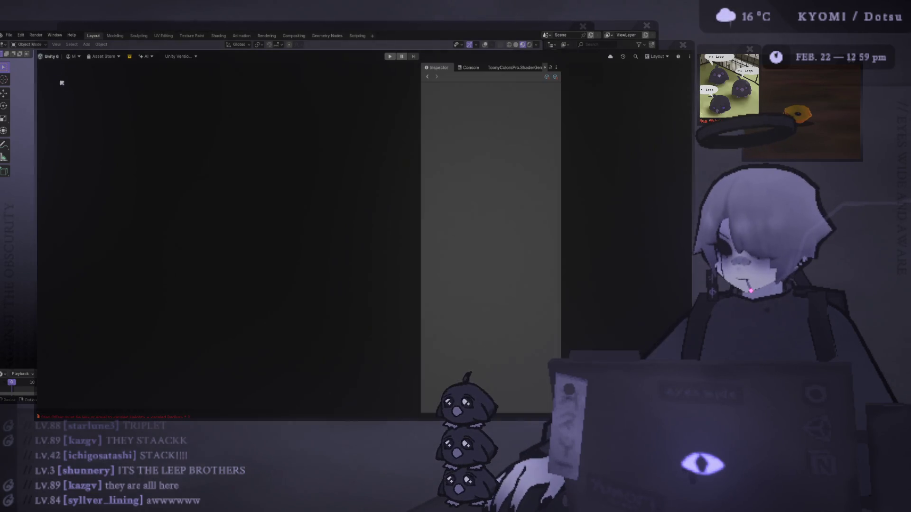
Select the Losslet under Head and set its scale to 0.3 on all three axes
{"action": "left_click", "coordinate": [297, 186]}
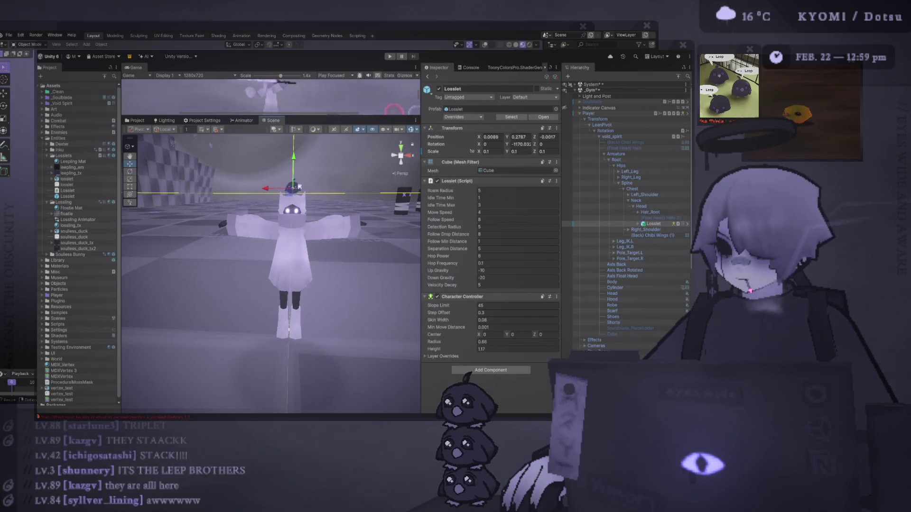
{"action": "left_click", "coordinate": [299, 187]}
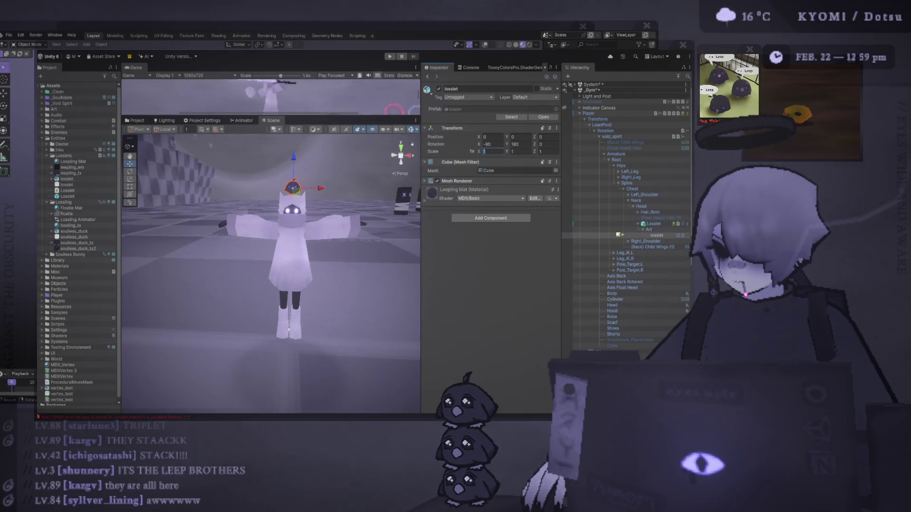
{"action": "key", "text": "ctrl+z"}
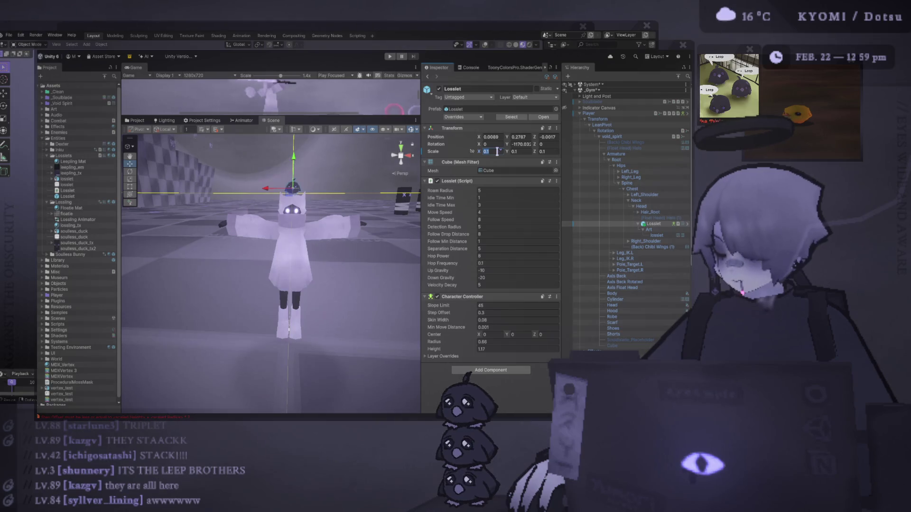
{"action": "type", "text": "0.3"}
{"action": "key", "text": "Tab"}
{"action": "type", "text": "0.3"}
{"action": "key", "text": "Tab"}
{"action": "type", "text": "0.3"}
{"action": "scroll", "coordinate": [380, 178], "scroll_direction": "down", "scroll_amount": 3}
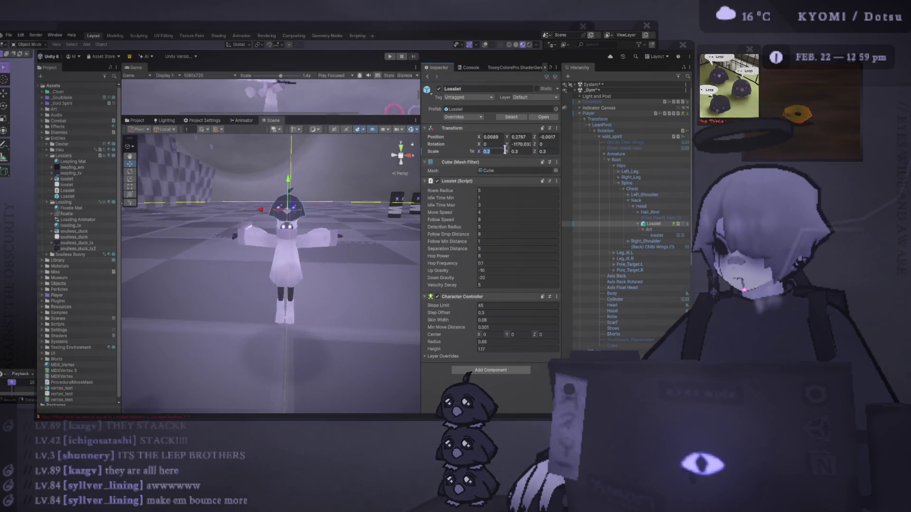
Change the Losslet's X and Y scale to 0.1, then X to 0.2
{"action": "type", "text": "0.1"}
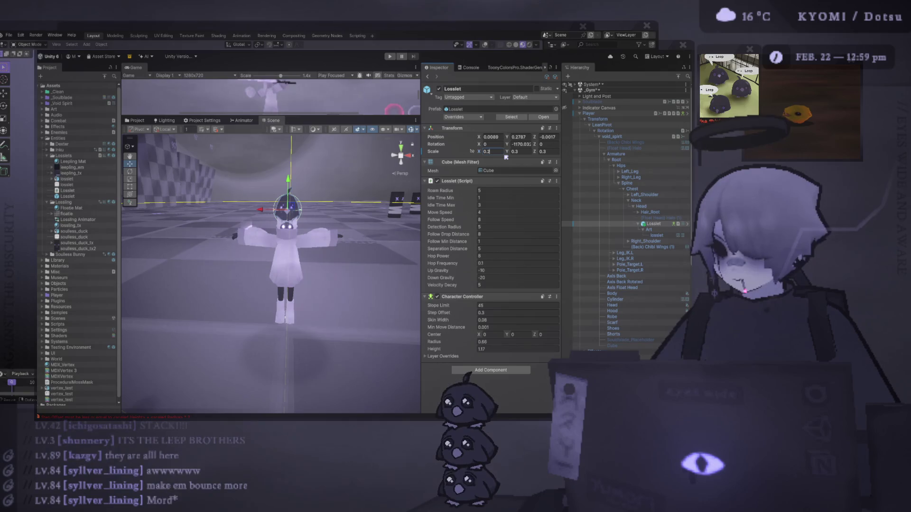
{"action": "key", "text": "Tab"}
{"action": "type", "text": "0.1"}
{"action": "left_click", "coordinate": [552, 152]}
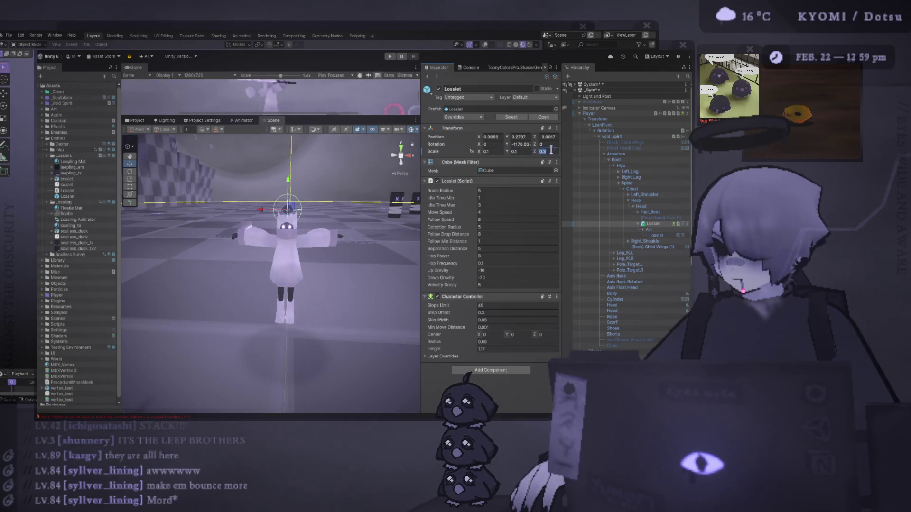
{"action": "type", "text": "2"}
{"action": "key", "text": "Return"}
{"action": "key", "text": "Tab"}
Set the Losslet's Y scale to 0.2 and raise it higher on the head
{"action": "type", "text": "0.2"}
{"action": "scroll", "coordinate": [310, 167], "scroll_direction": "up", "scroll_amount": 2}
{"action": "left_click_drag", "start_coordinate": [292, 174], "coordinate": [298, 144]}
Duplicate the Losslet twice into a three-creature stack and start Play
{"action": "key", "text": "ctrl+d"}
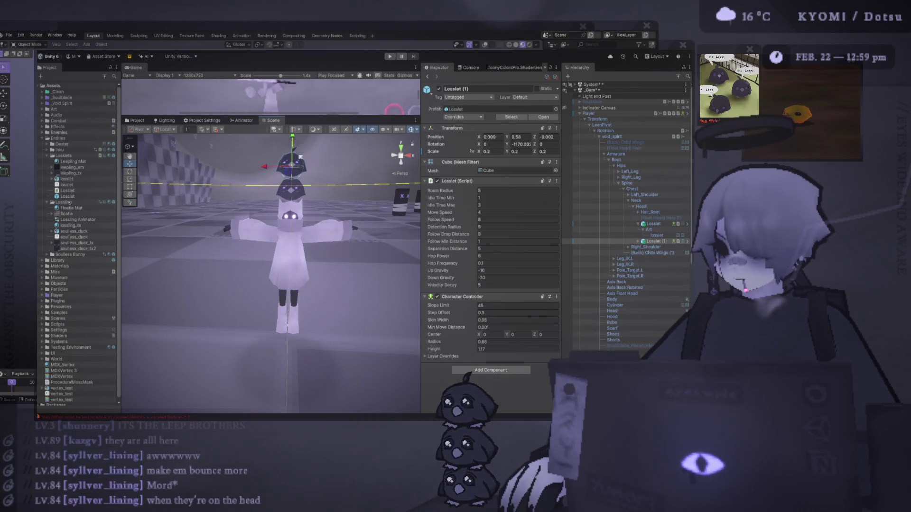
{"action": "scroll", "coordinate": [294, 166], "scroll_direction": "up", "scroll_amount": 2}
{"action": "key", "text": "ctrl+d"}
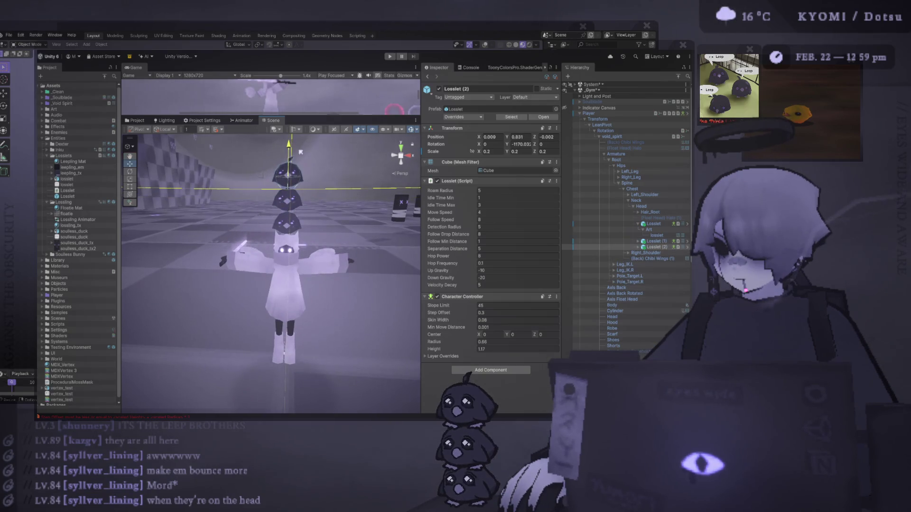
{"action": "scroll", "coordinate": [315, 207], "scroll_direction": "down", "scroll_amount": 2}
{"action": "left_click", "coordinate": [315, 206]}
{"action": "scroll", "coordinate": [315, 207], "scroll_direction": "down", "scroll_amount": 3}
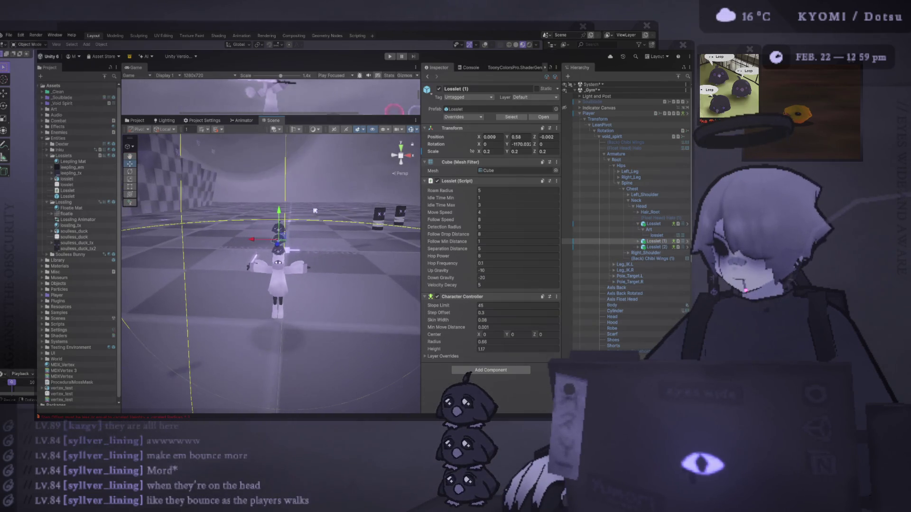
{"action": "left_click", "coordinate": [388, 57]}
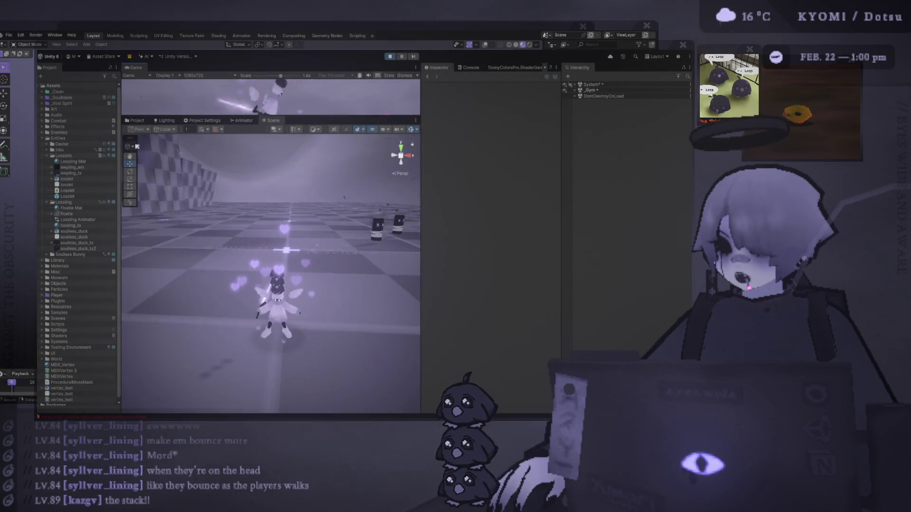
Maximize the running Game view with Shift+Space to watch the player carry the Losslet stack
{"action": "key", "text": "shift+space"}
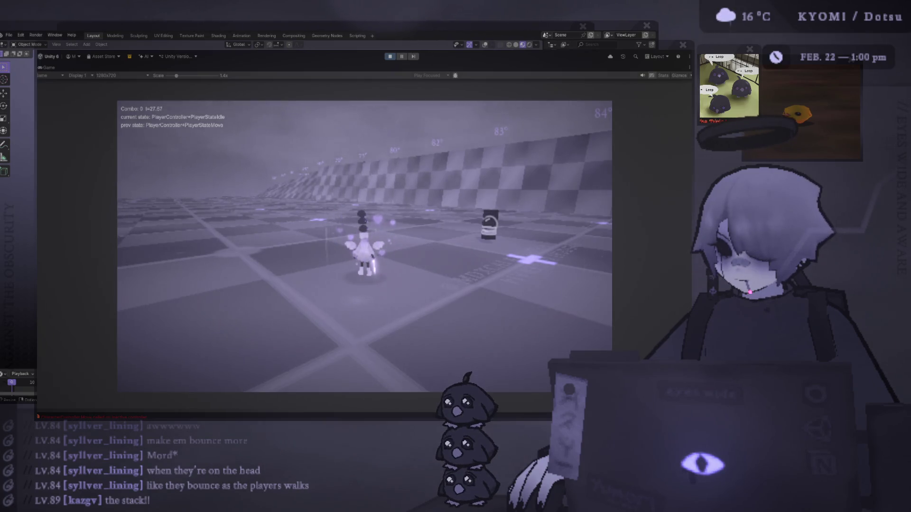
Run the player forward with W and jump with Space across the checkered floor
{"action": "key", "text": "w"}
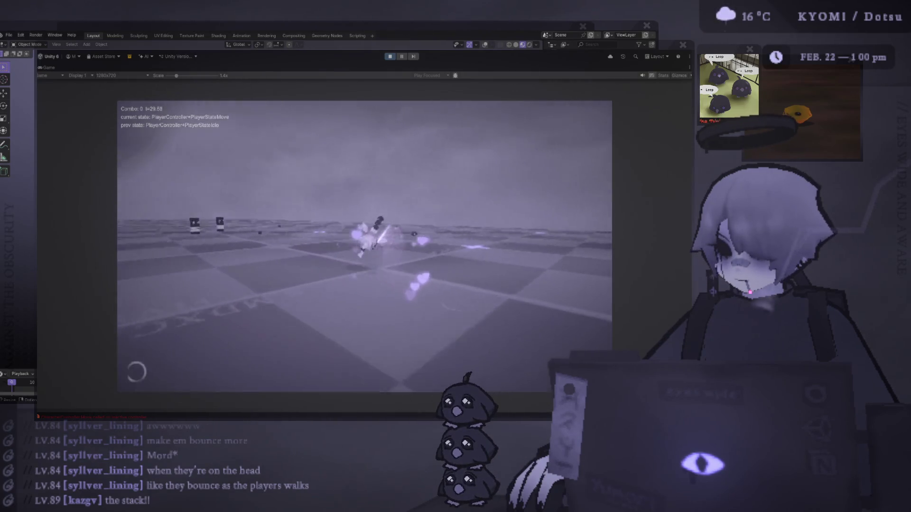
{"action": "key", "text": "space"}
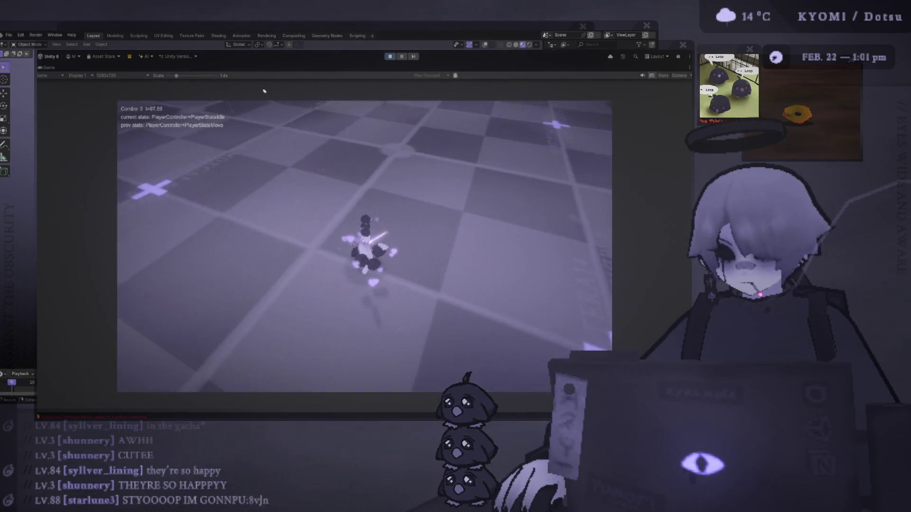
Enlarge the running game image from 1.4x to 2.2x scale
{"action": "left_click_drag", "start_coordinate": [184, 76], "coordinate": [189, 76]}
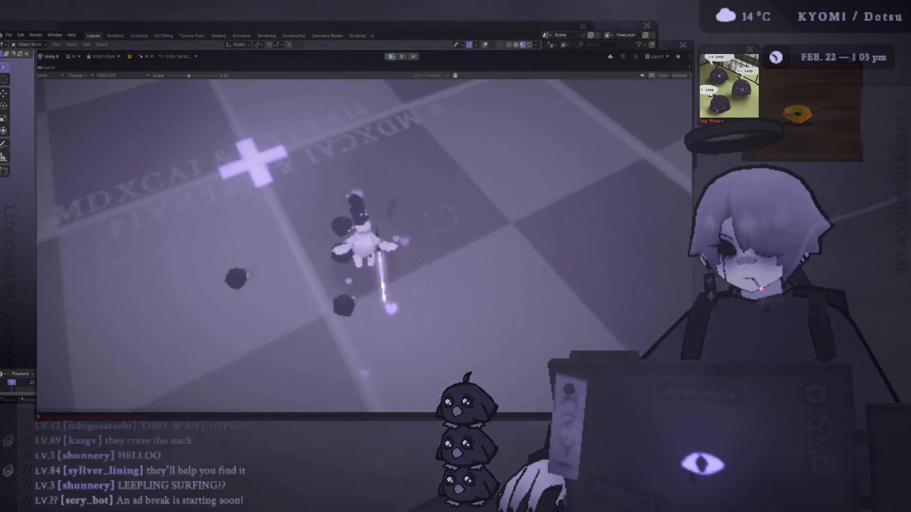
Stop Play mode to return to editing
{"action": "left_click", "coordinate": [390, 56]}
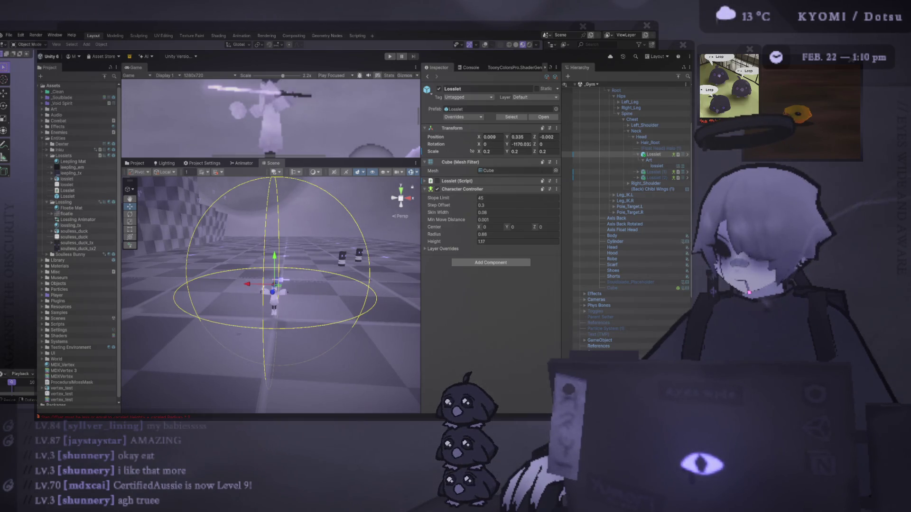
Select the player's Right_Leg in the Hierarchy to inspect its transform
{"action": "left_click", "coordinate": [631, 108]}
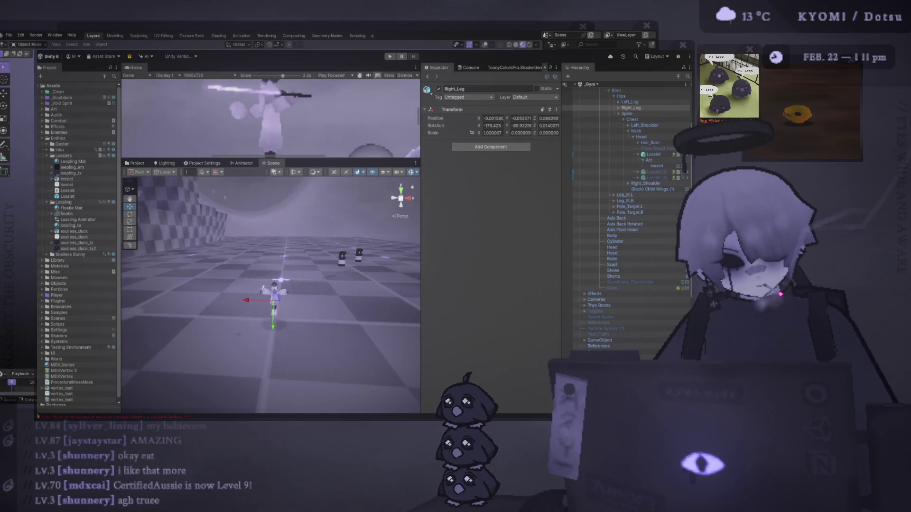
Enter Play mode to playtest the player and blob creatures
{"action": "left_click", "coordinate": [391, 56]}
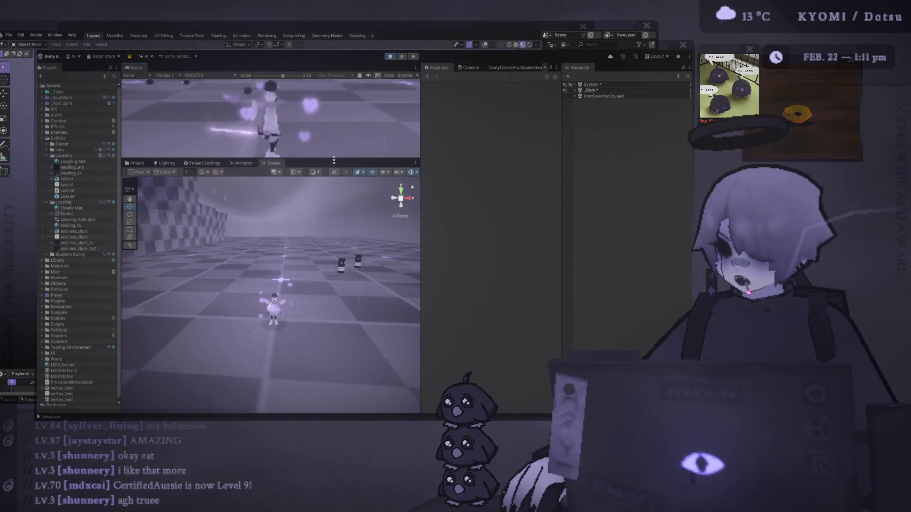
Maximize the Game view and shrink its scale to 1.4x
{"action": "double_click", "coordinate": [136, 68]}
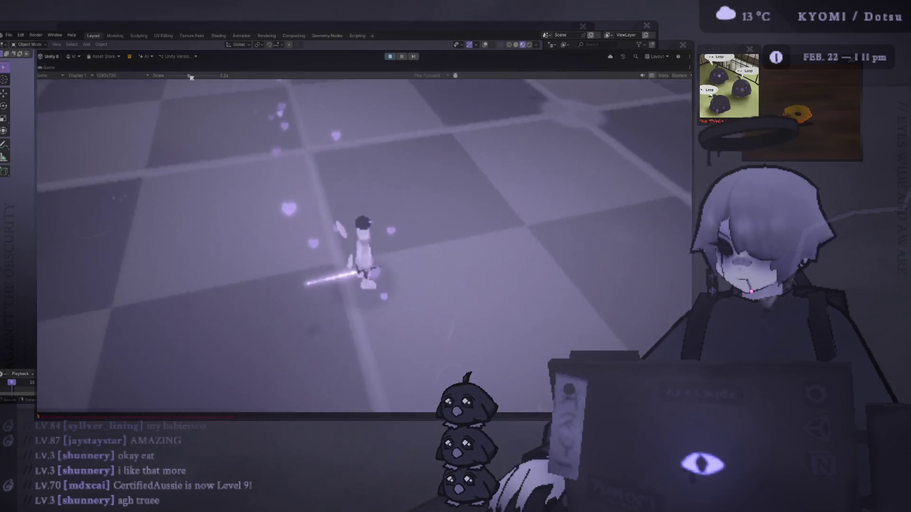
{"action": "left_click_drag", "start_coordinate": [191, 76], "coordinate": [175, 76]}
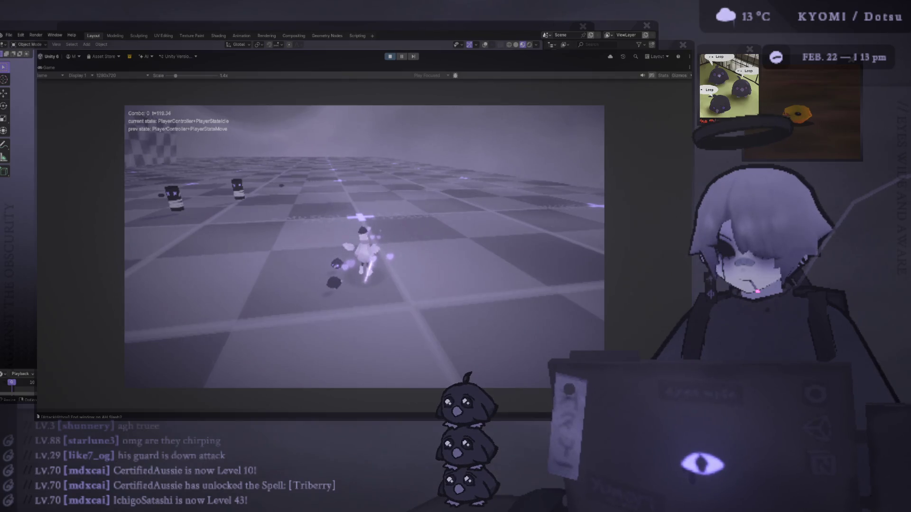
Walk the player forward around the arena with W while the blobs follow
{"action": "key", "text": "w"}
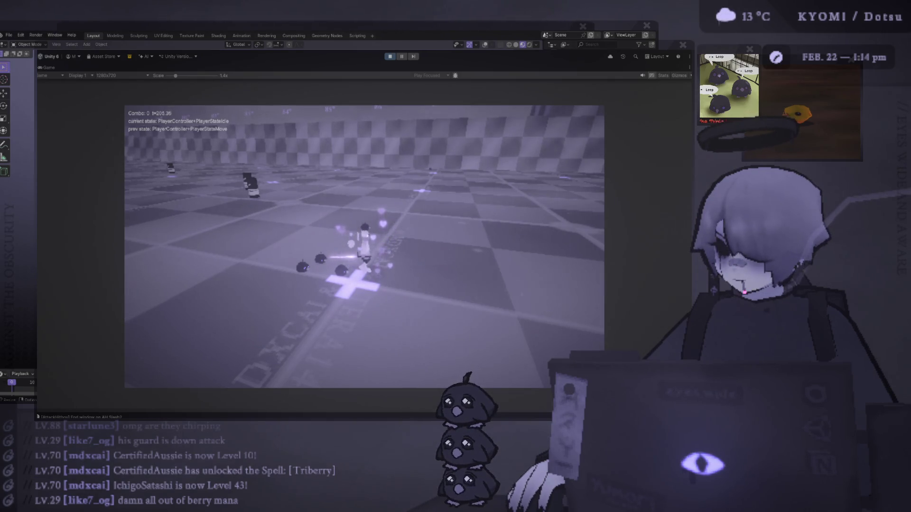
{"action": "key", "text": "w"}
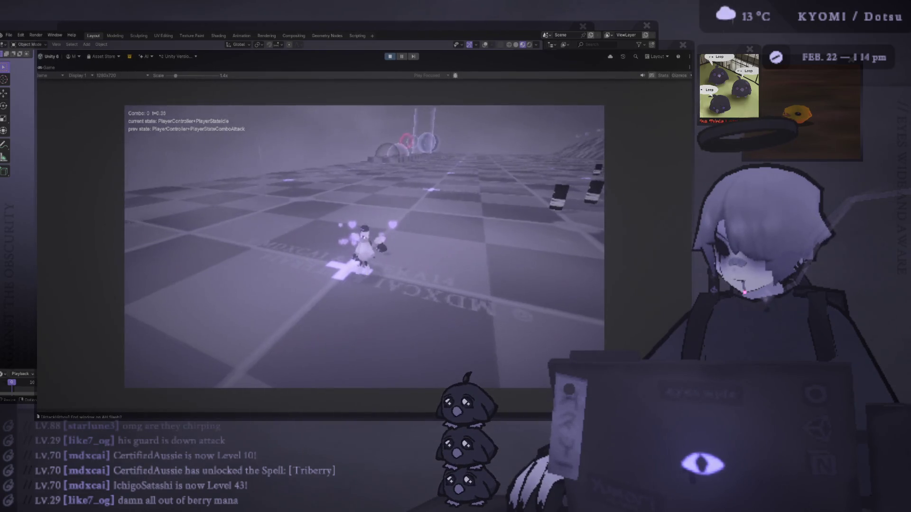